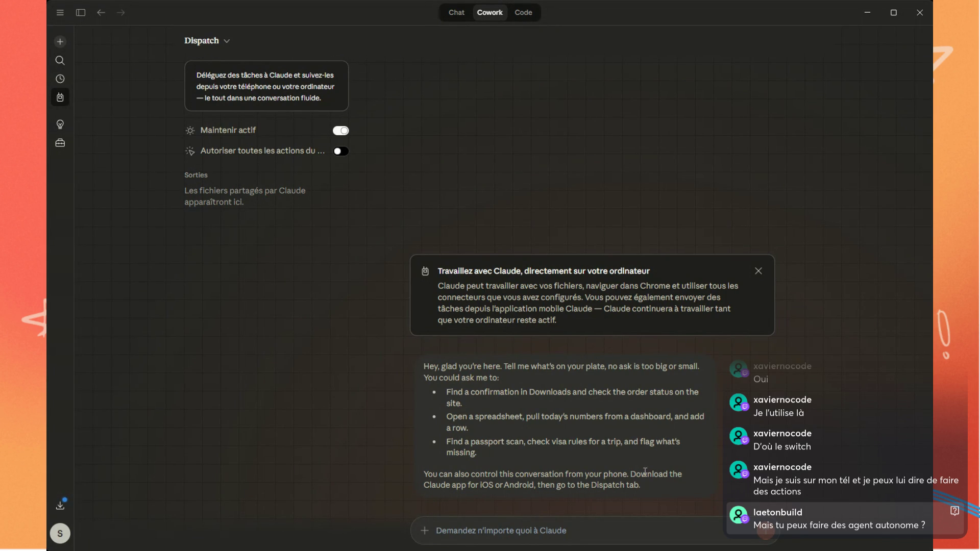
Read Claude's Dispatch reply asking what it can do today, then try allowing all browser actions
left_click_drag(647, 486, 418, 359)
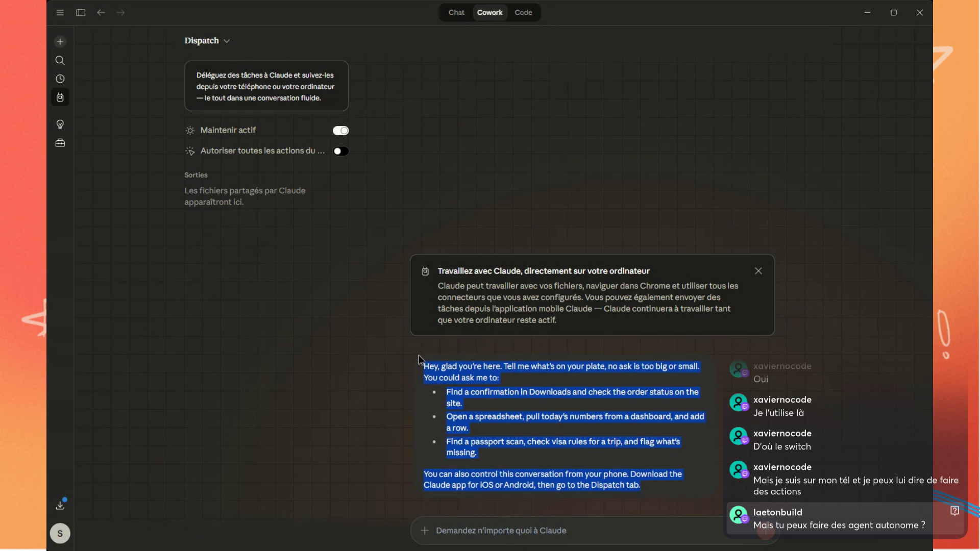
left_click(652, 390)
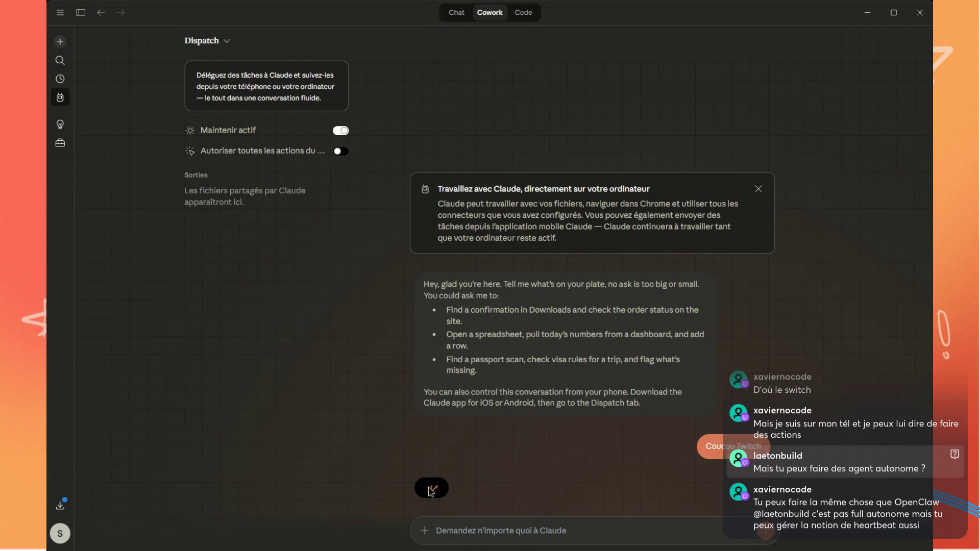
left_click_drag(478, 490, 422, 487)
left_click(322, 201)
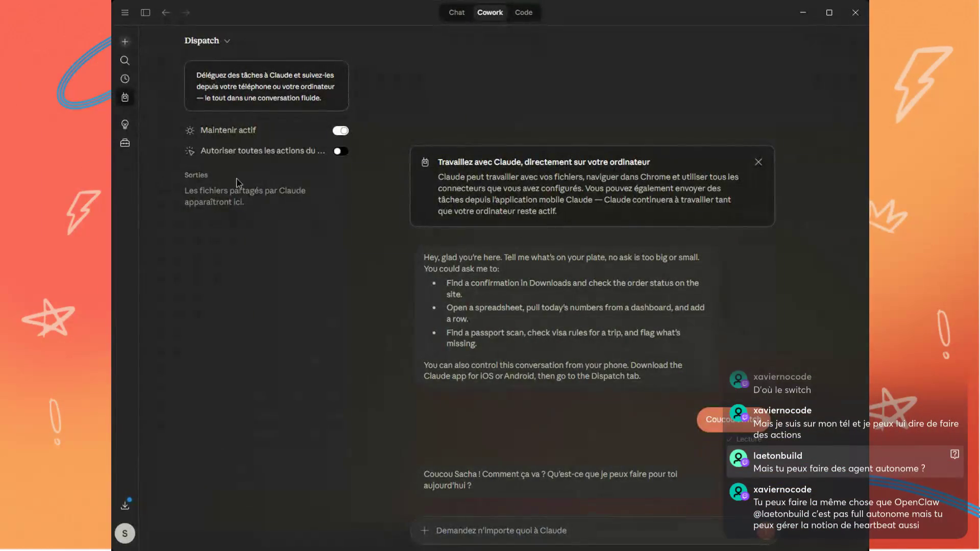
left_click(261, 154)
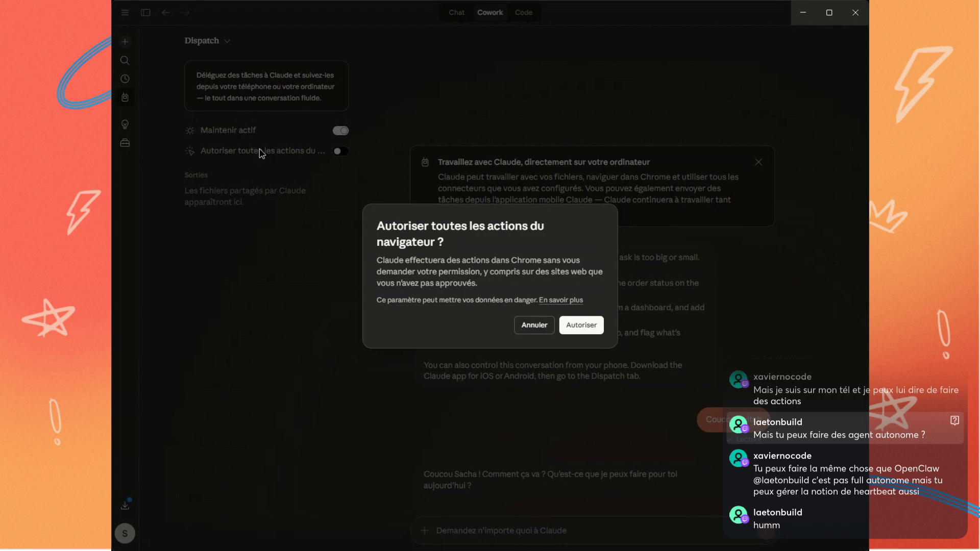
Cancel the confirmation so Dispatch still asks before taking browser actions
left_click(537, 326)
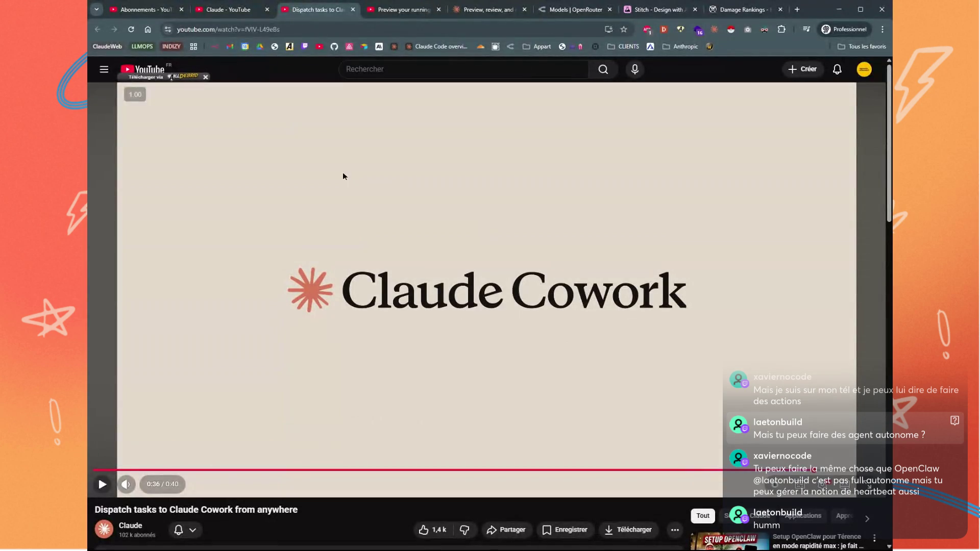
Close the Dispatch video and play 'Using Claude Code Remote Control', pausing at 0:34
middle_click(312, 11)
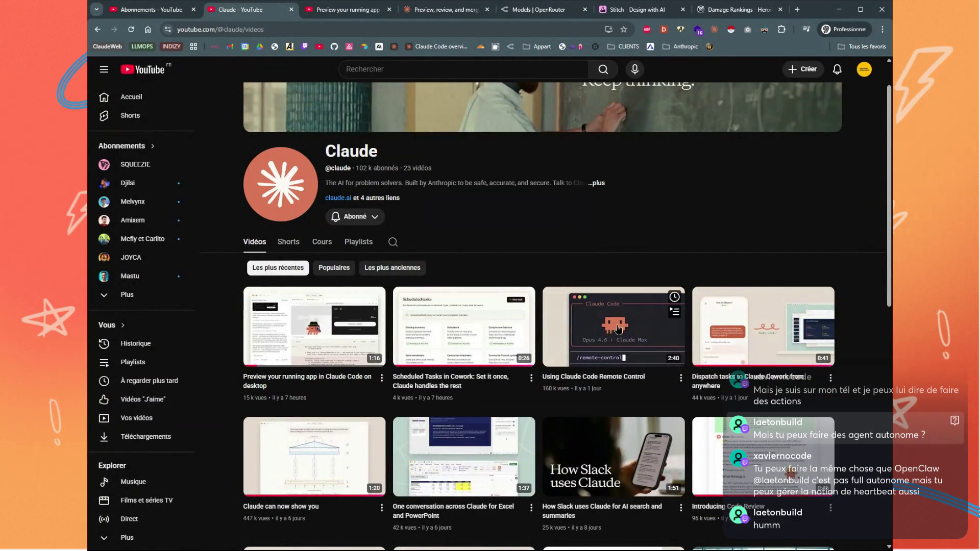
middle_click(633, 334)
left_click(316, 9)
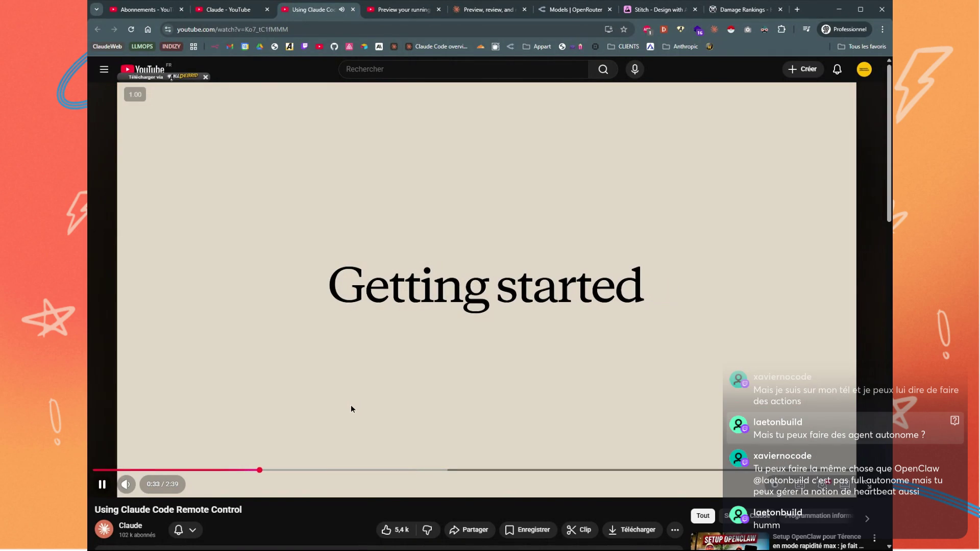
left_click(351, 406)
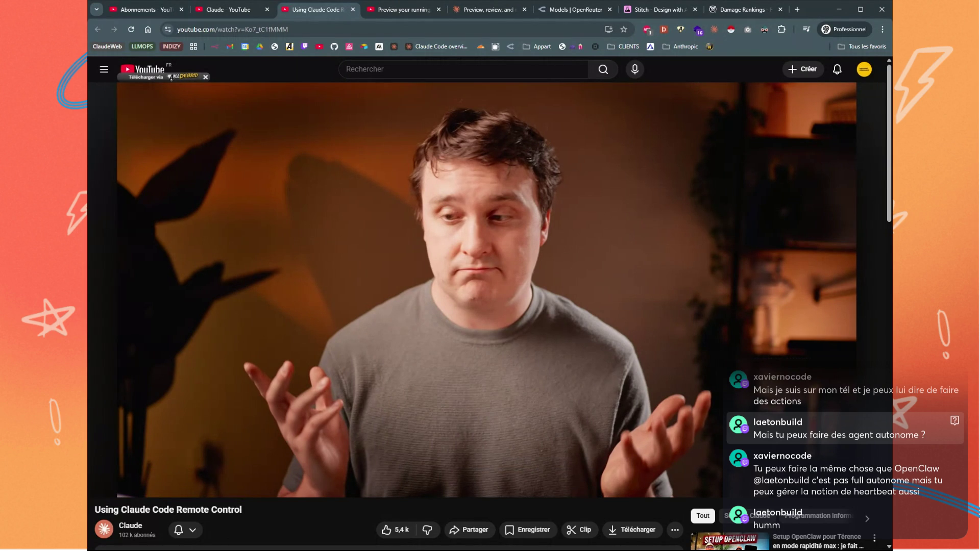
Rewind the Remote Control video to the 'claude remote-control' QR-code terminal scene and pause there
left_click(479, 425)
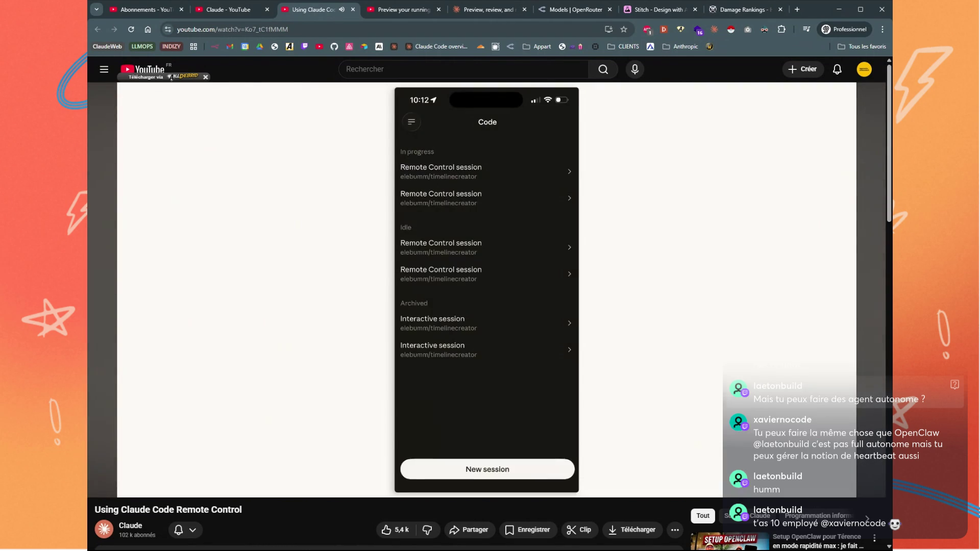
key("Left")
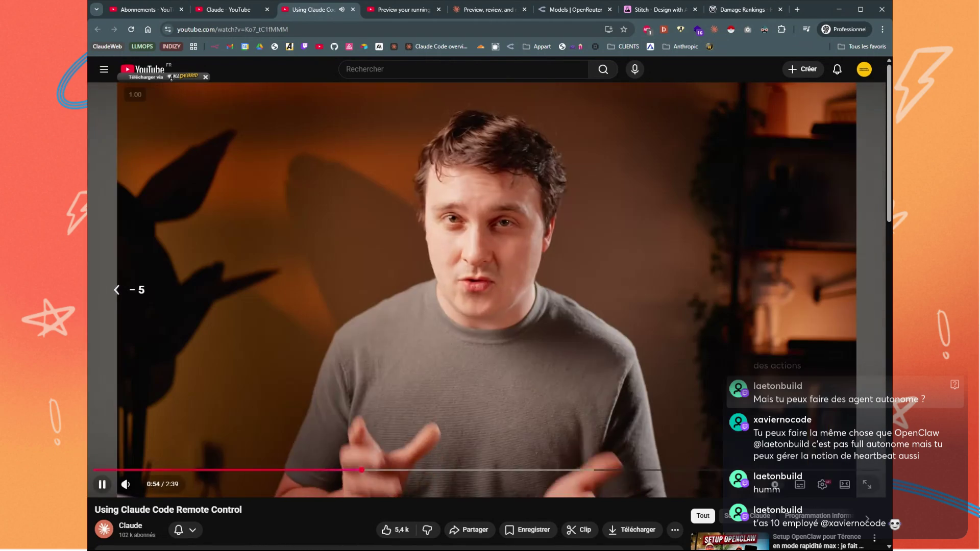
key("Left")
key("space")
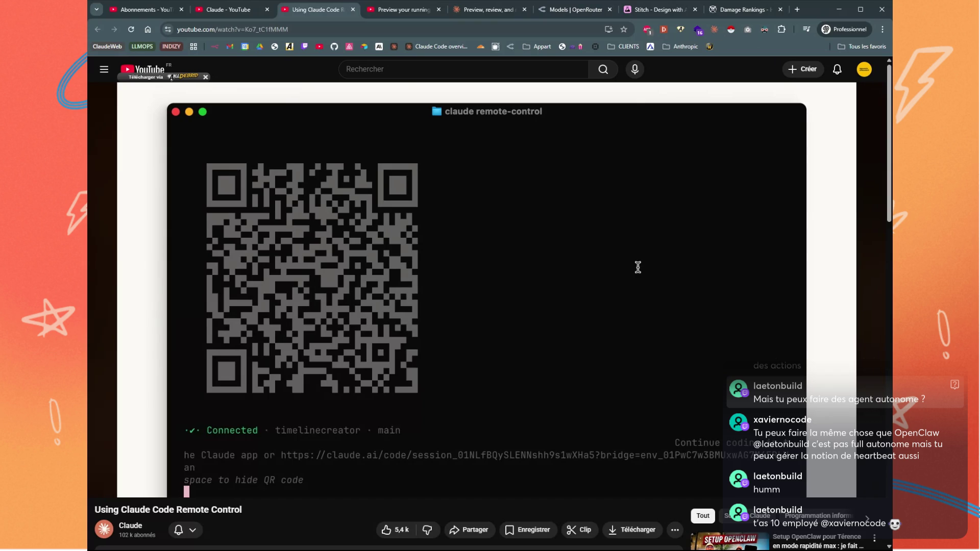
Play the Remote Control video to its end, pausing at 2:35 on the code.claude.com/docs card
key("space")
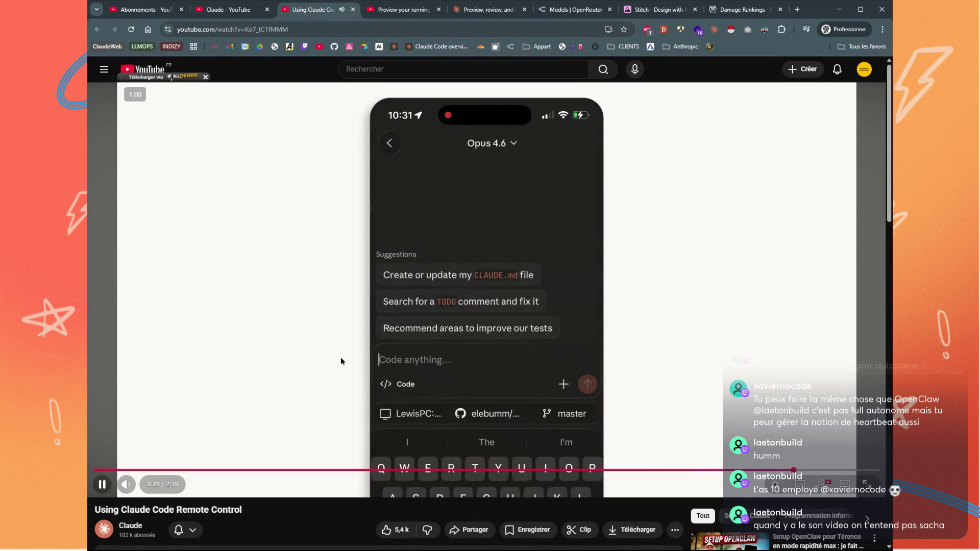
key("Left")
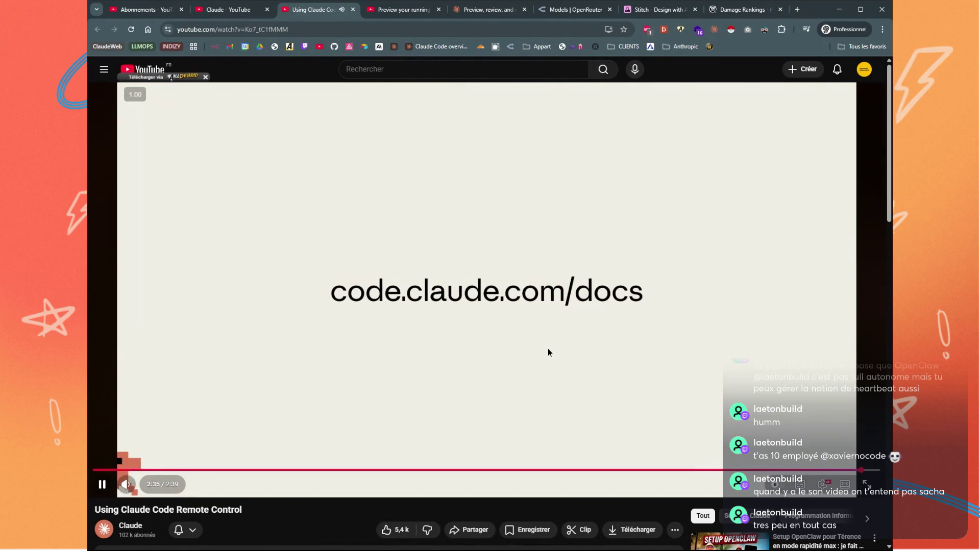
left_click(548, 352)
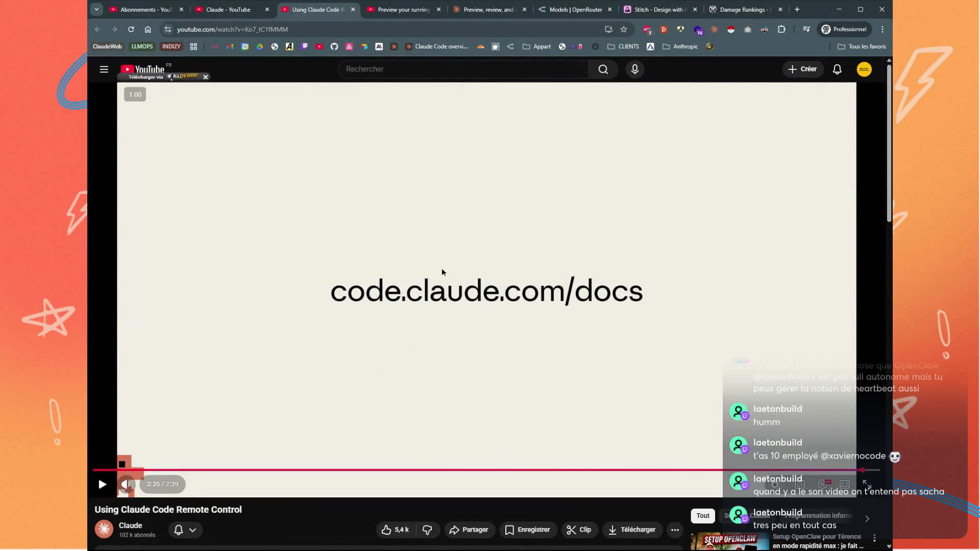
Look over the 'Preview, review, and merge' blog post, then load the Claude Code overview docs
left_click(498, 11)
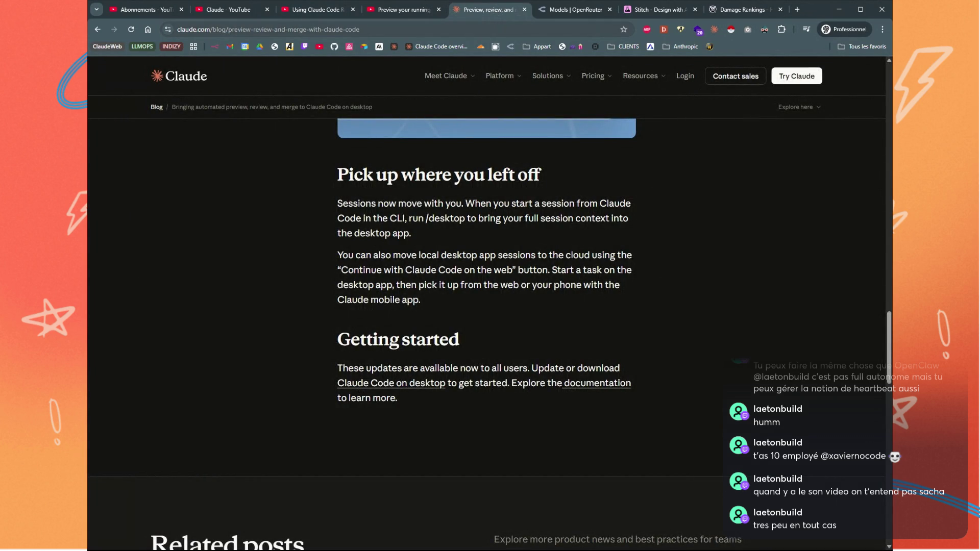
left_click(741, 11)
left_click(441, 47)
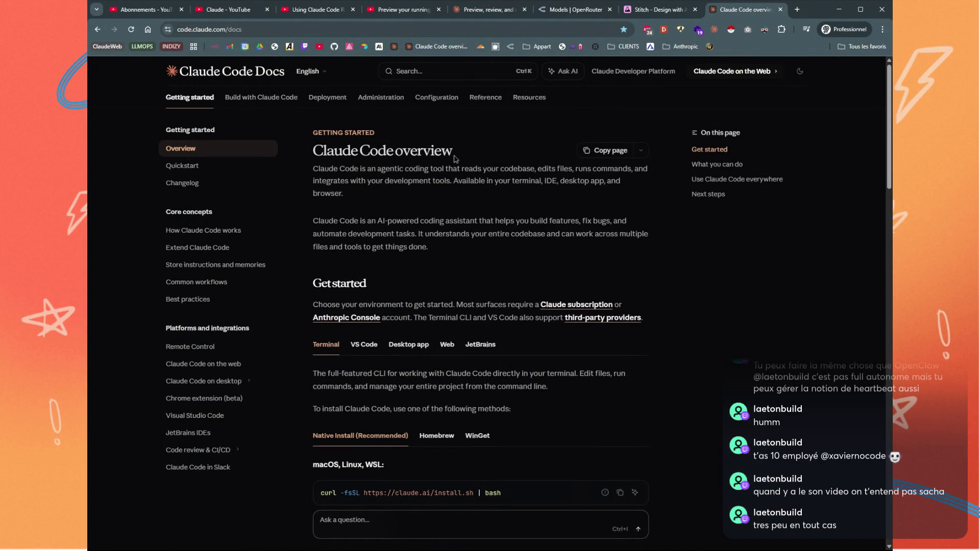
Browse the docs' Resources, CLI reference and Claude Code settings pages, then return to the overview
left_click(441, 46)
left_click(529, 97)
left_click(478, 101)
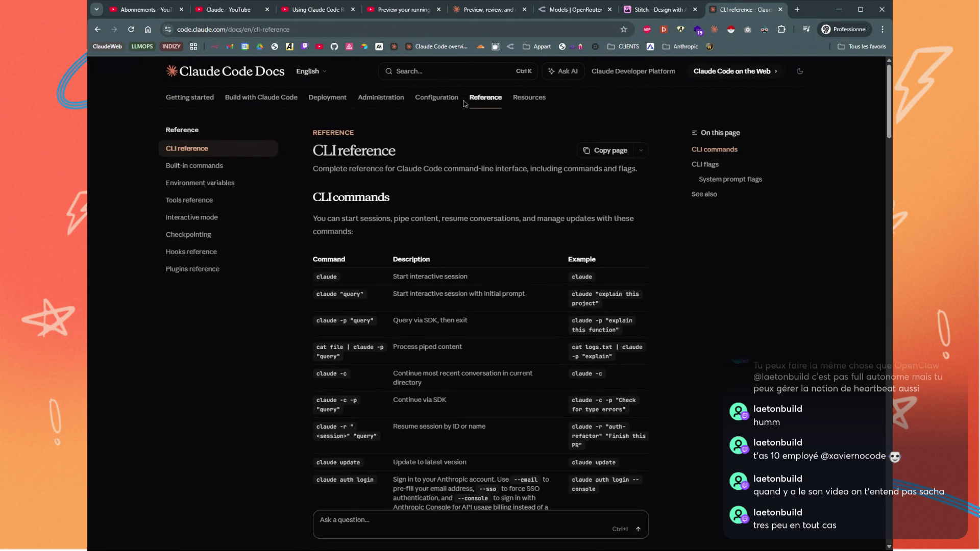
left_click(444, 102)
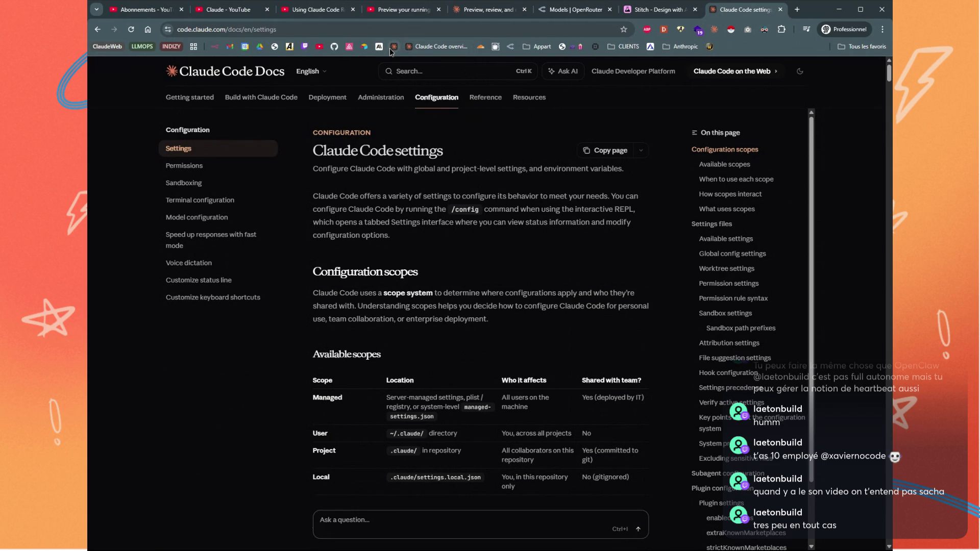
left_click(428, 48)
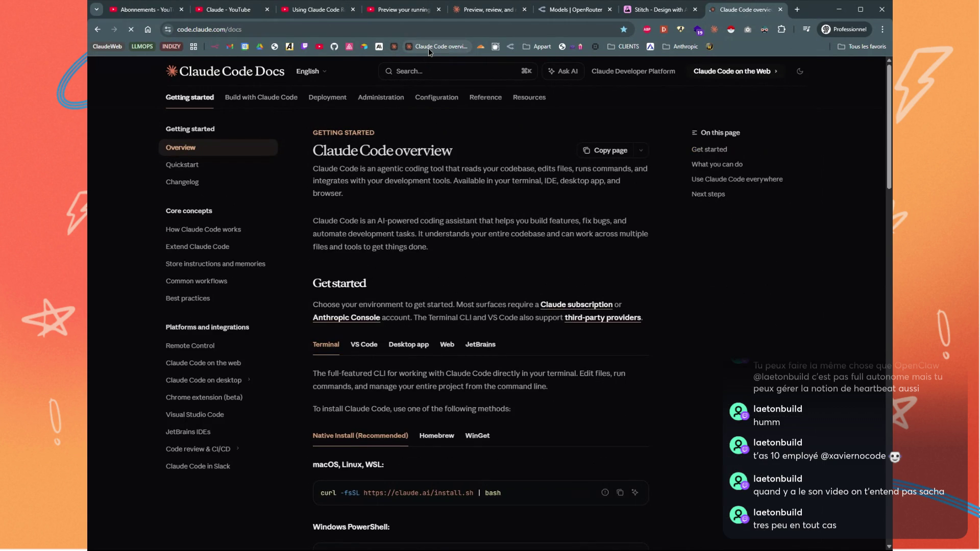
Open the full Claude Code changelog on GitHub with the symbols list hidden
left_click(236, 183)
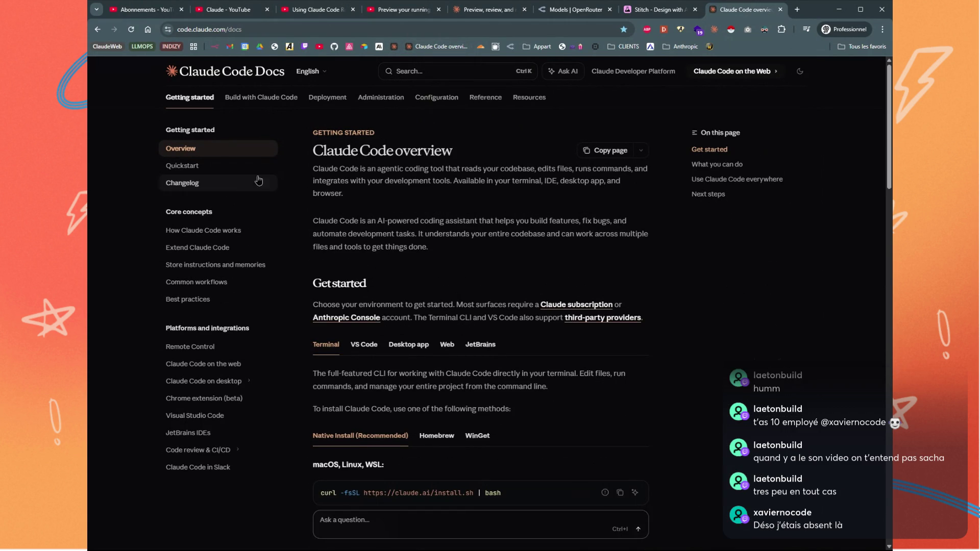
left_click(479, 192)
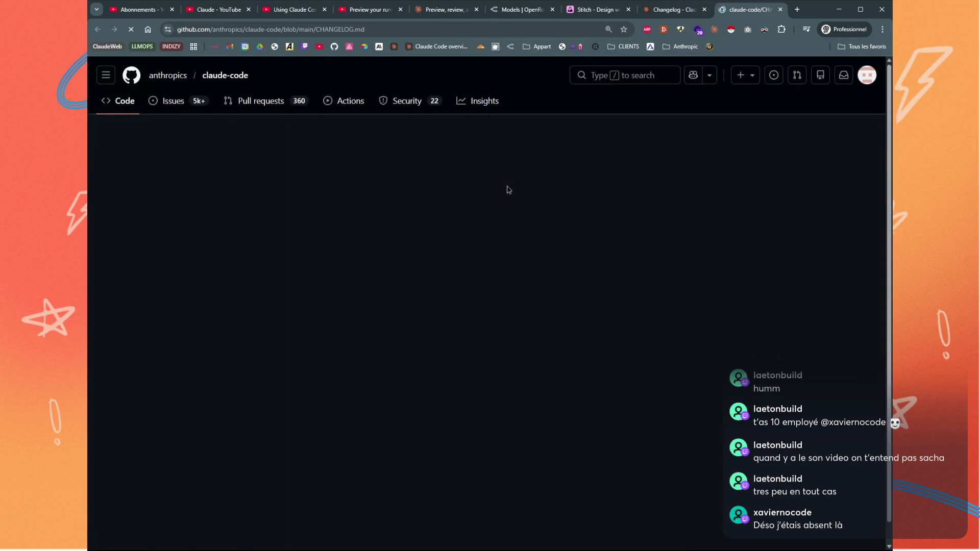
scroll(509, 190, "down", 2)
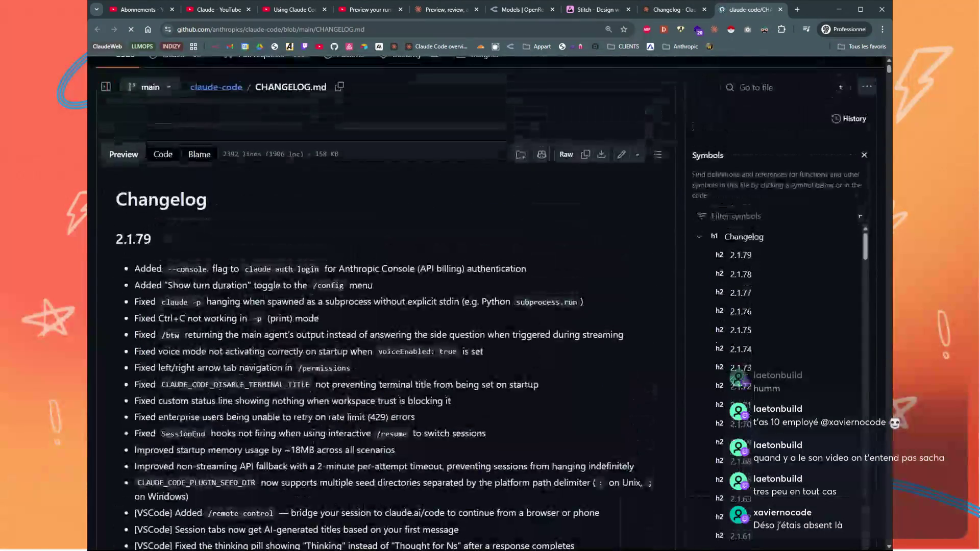
left_click(863, 155)
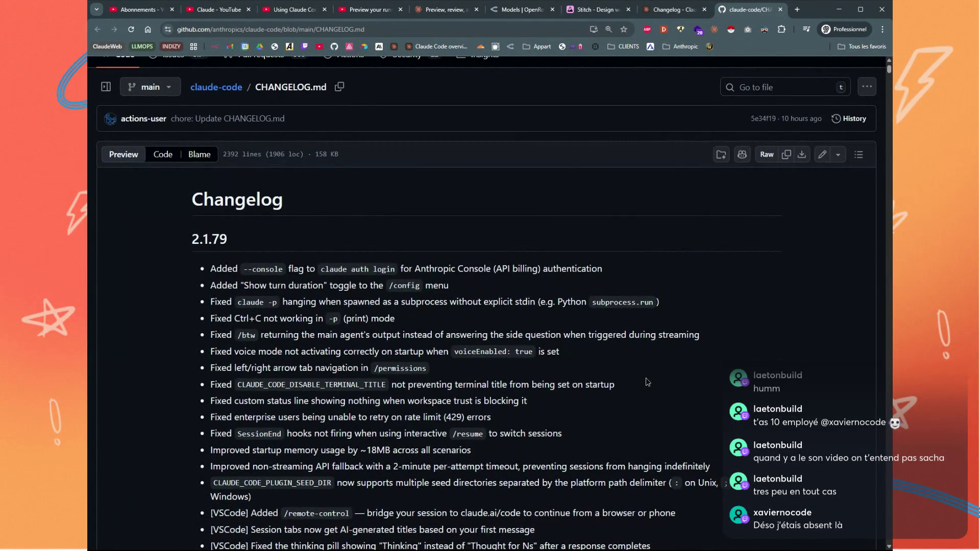
Search the changelog for 'mote-control' and step through the remote-control matches to the crash fix
key("ctrl+f")
type("mote-control")
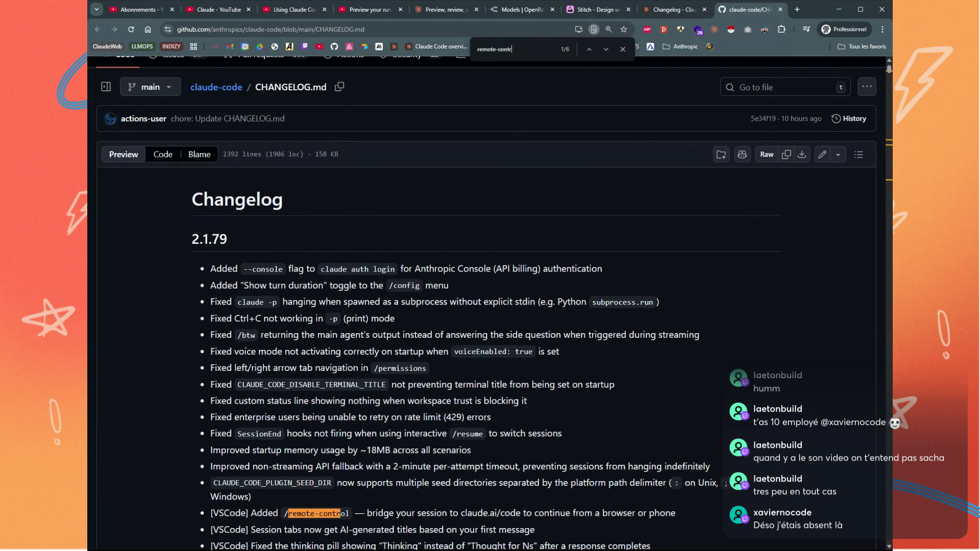
left_click(607, 49)
left_click(606, 50)
left_click(606, 50)
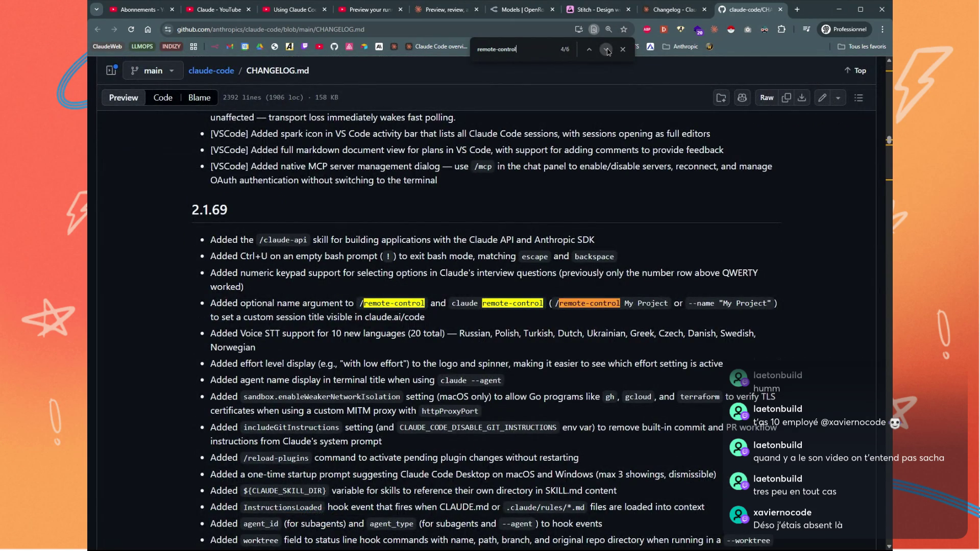
left_click(607, 49)
Review the changelog around the 2.1.69 entry, then return to the Remote Control video
scroll(435, 331, "up", 1)
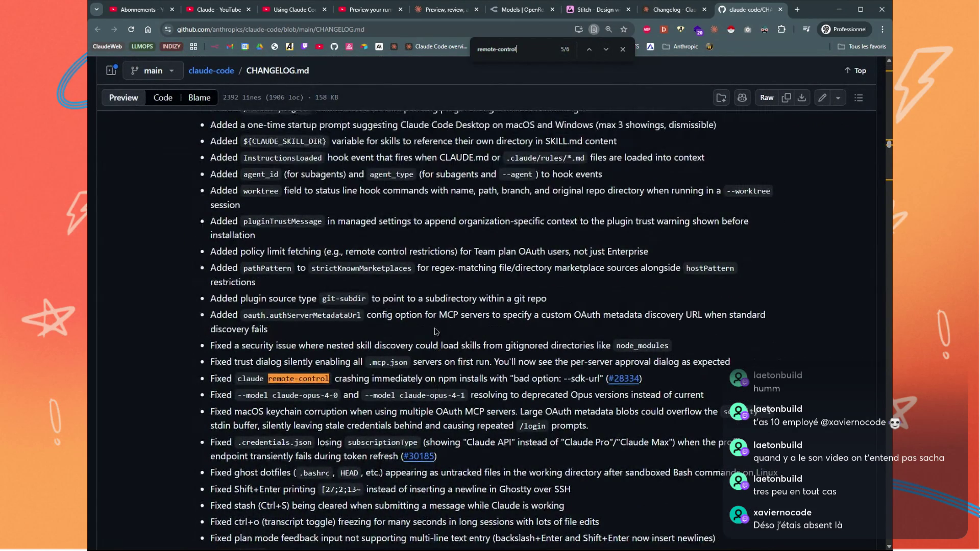
scroll(436, 332, "up", 15)
scroll(410, 301, "down", 5)
scroll(411, 301, "down", 3)
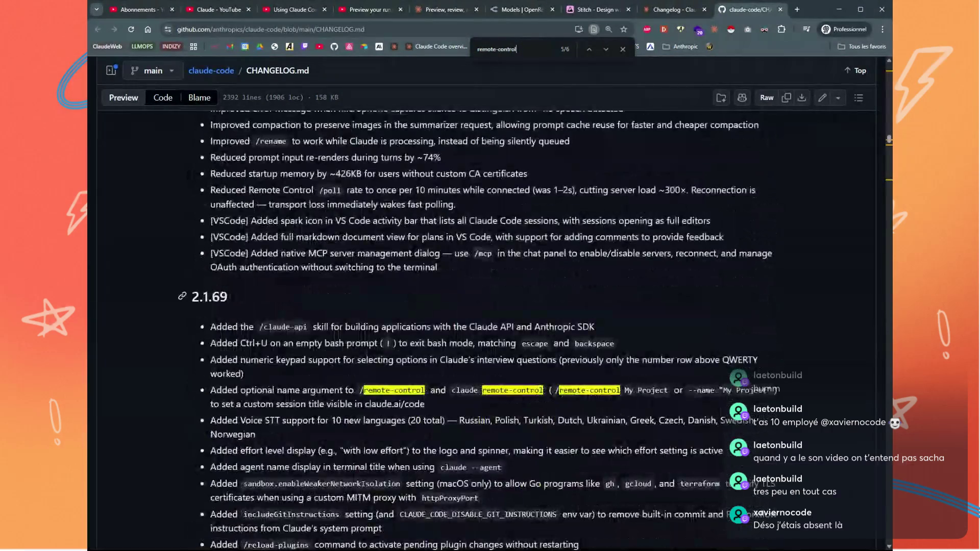
double_click(235, 299)
scroll(294, 303, "down", 15)
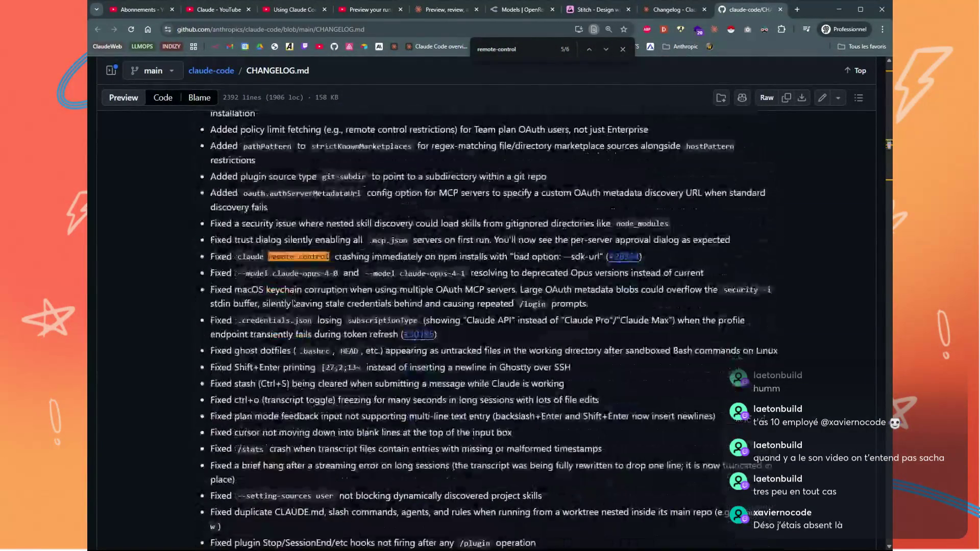
scroll(489, 326, "down", 15)
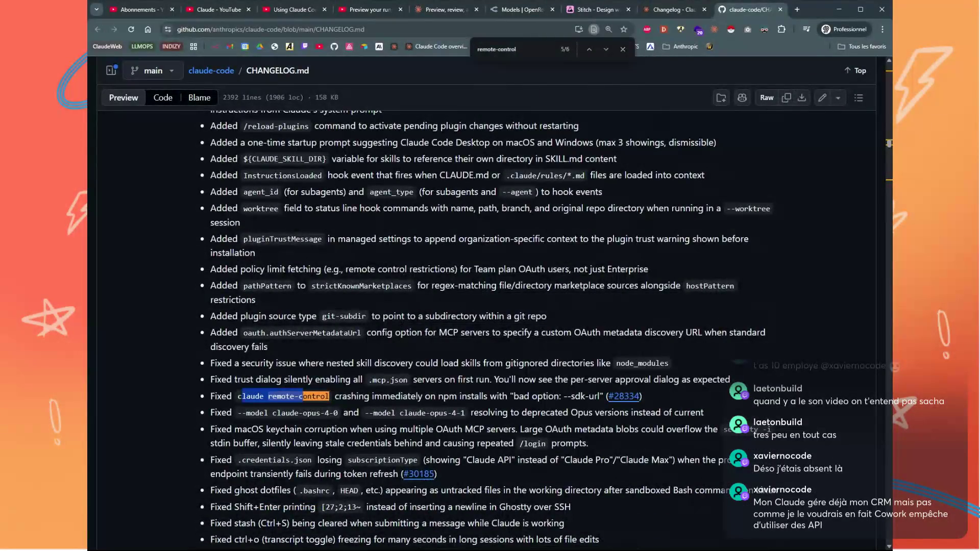
scroll(355, 397, "up", 4)
scroll(356, 397, "up", 6)
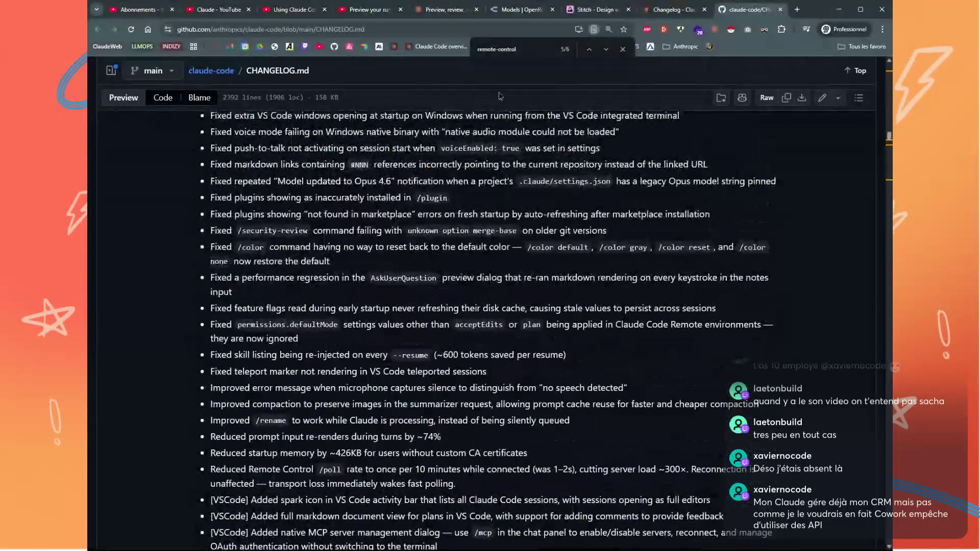
left_click(242, 16)
left_click(290, 10)
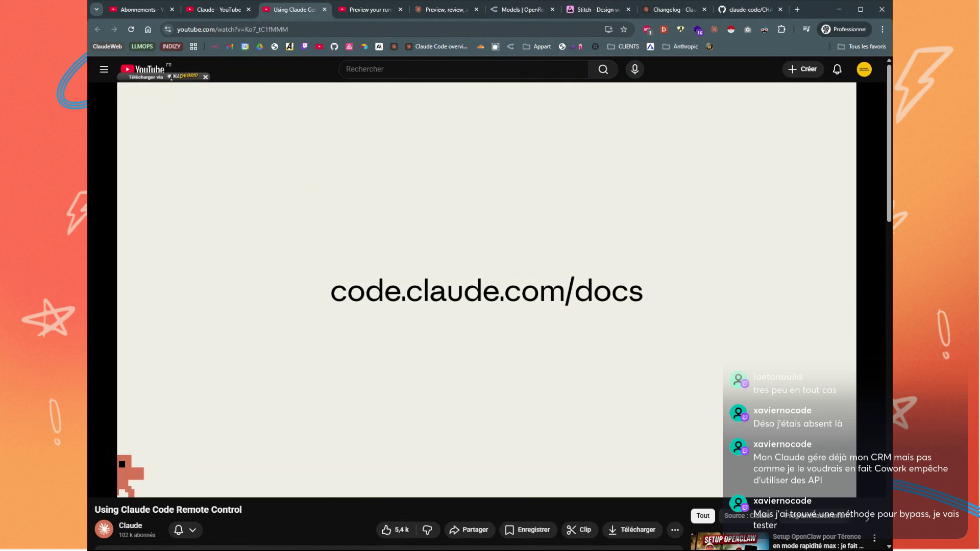
Pause the Remote Control video near its end and open the Scheduled Tasks in Cowork video
left_click(472, 301)
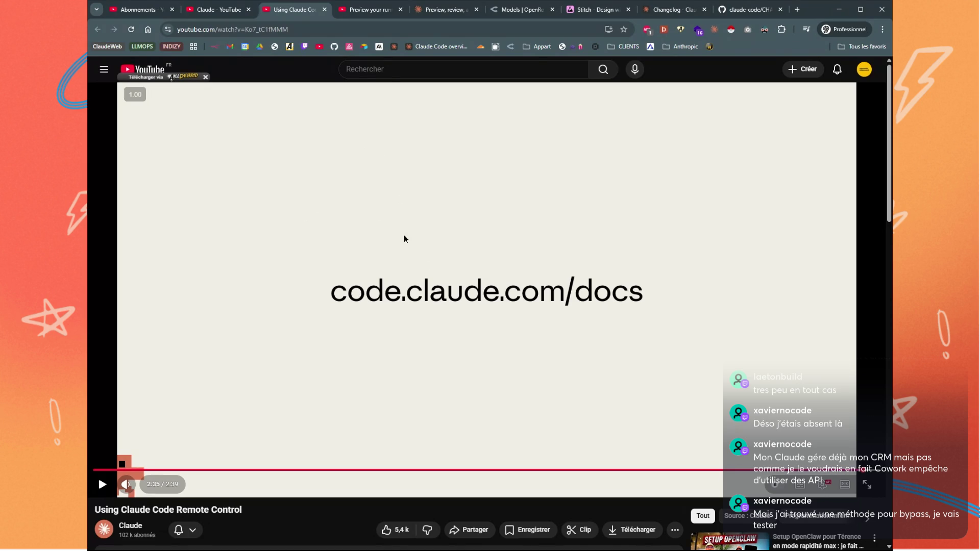
left_click(219, 10)
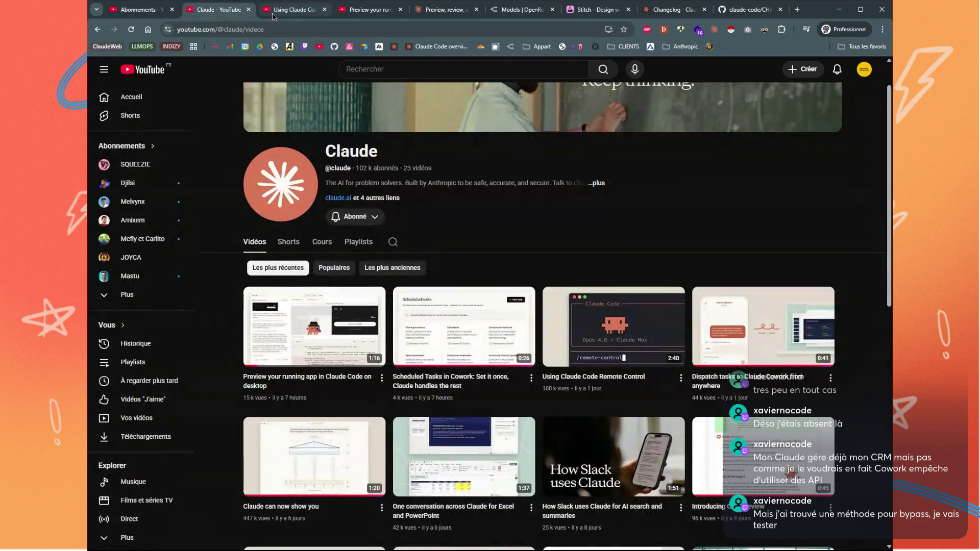
left_click(275, 10)
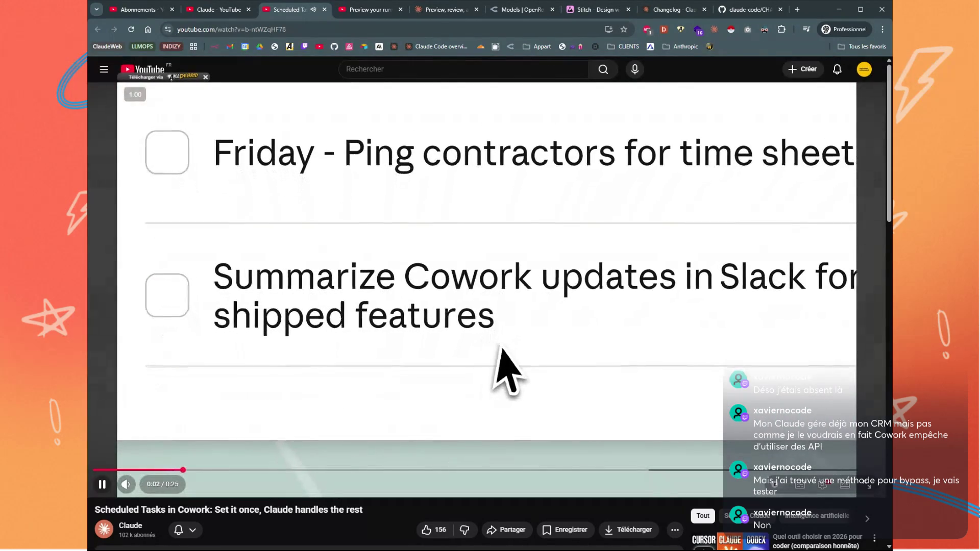
Watch Scheduled Tasks in Cowork to its closing logo, then open the Preview your running app video
left_click(368, 322)
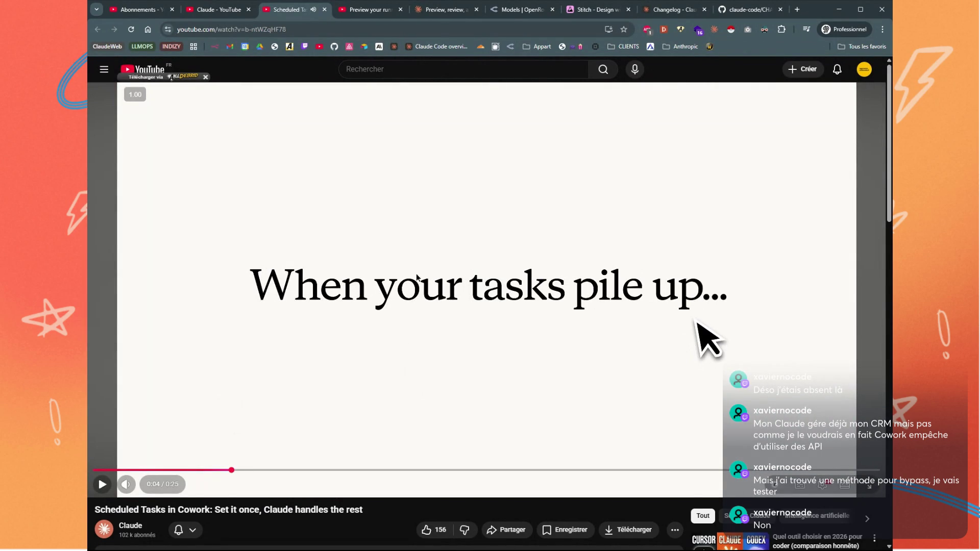
left_click(401, 285)
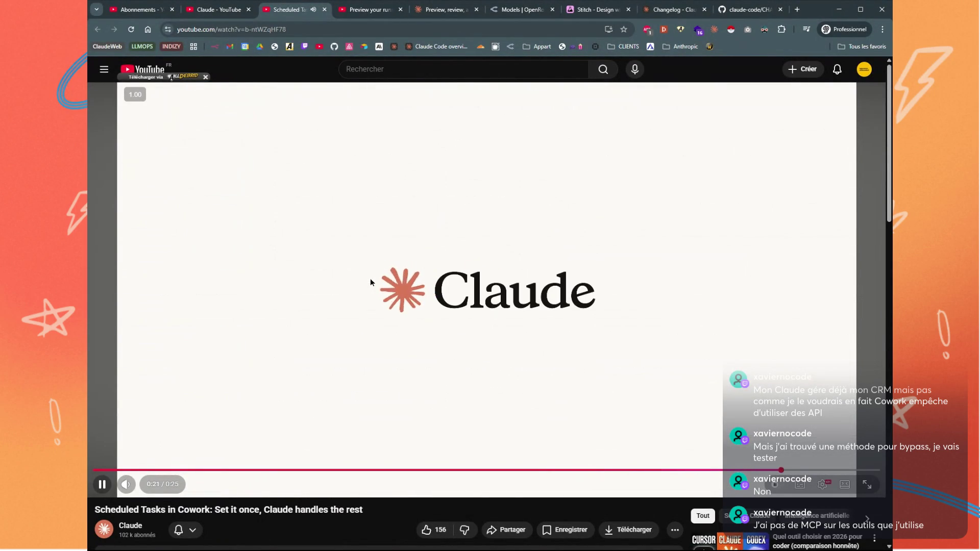
left_click(370, 279)
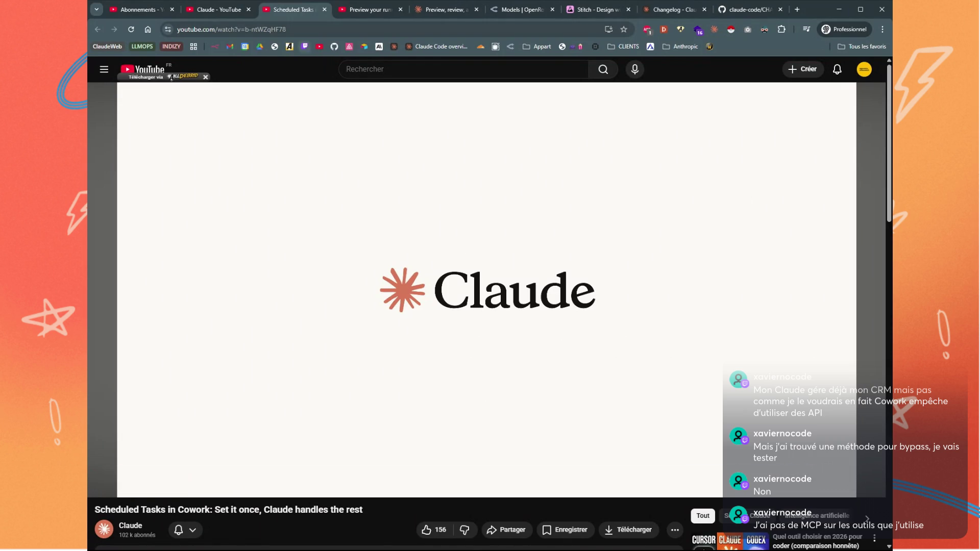
left_click(203, 14)
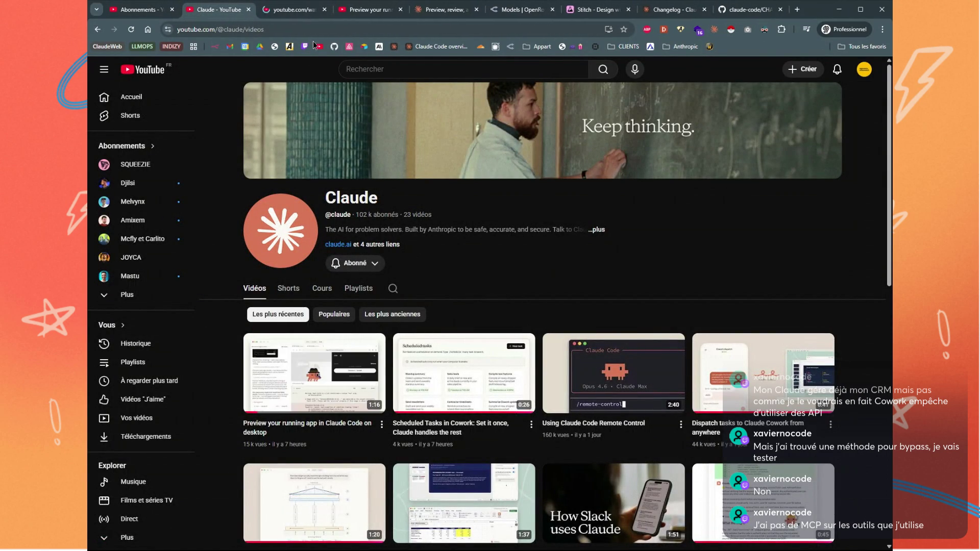
left_click(293, 10)
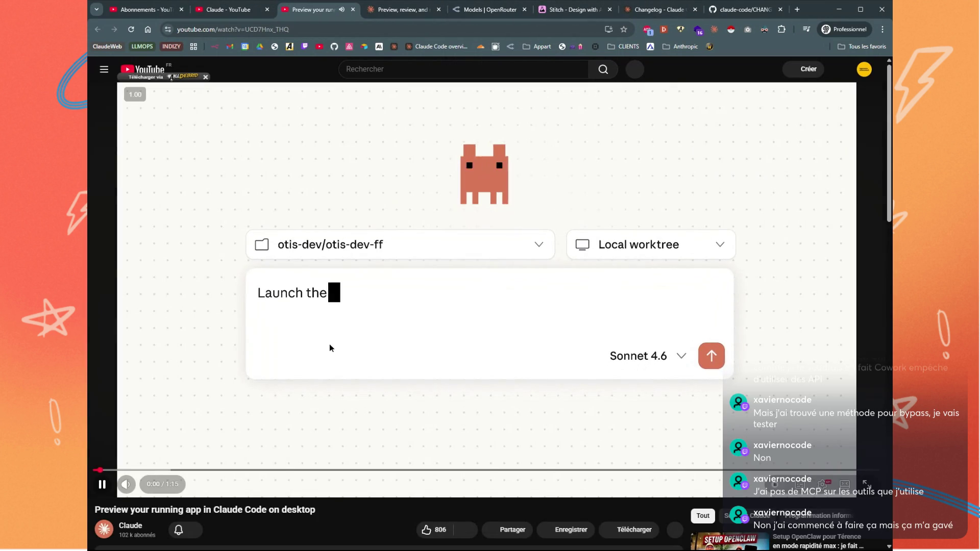
Watch the Preview your running app video through the checkout preview to its end card, then close it
left_click(470, 251)
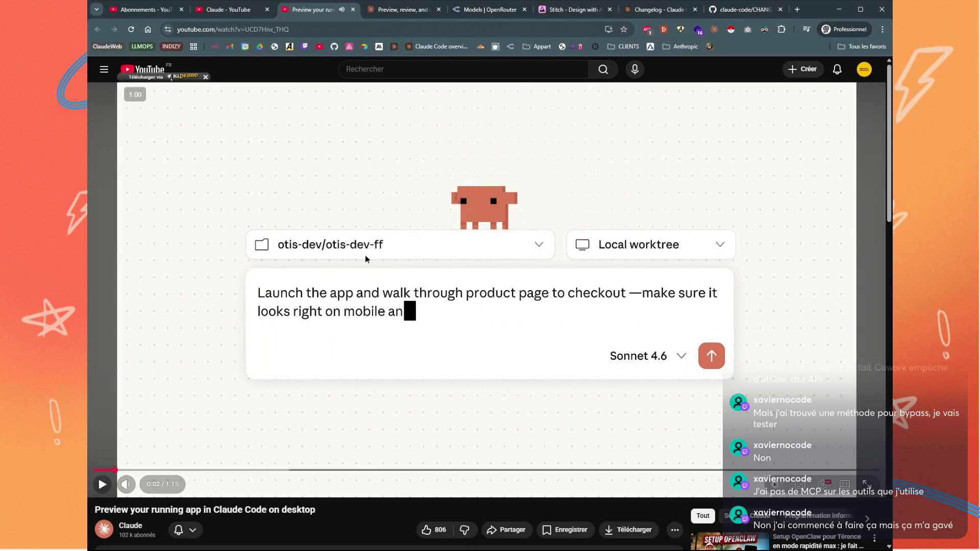
left_click(534, 270)
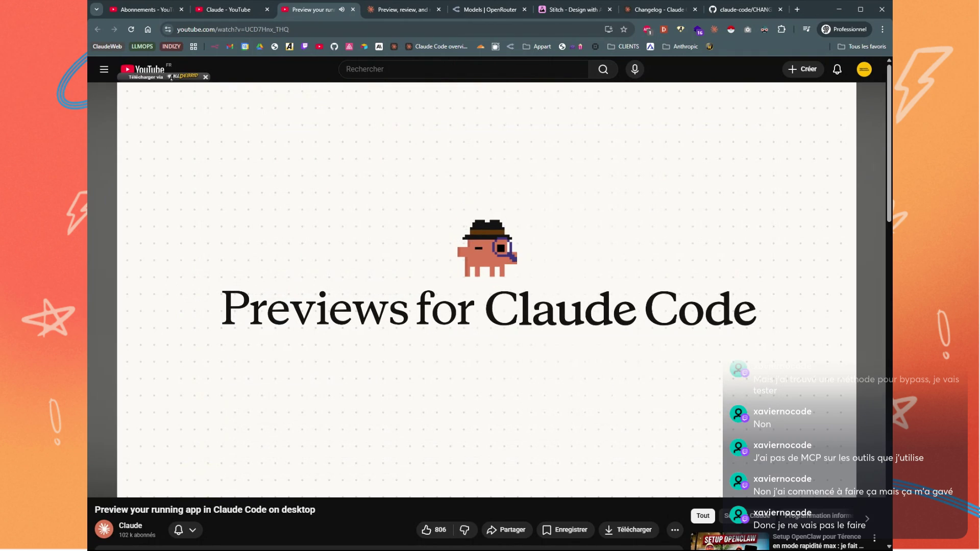
mouse_move(557, 309)
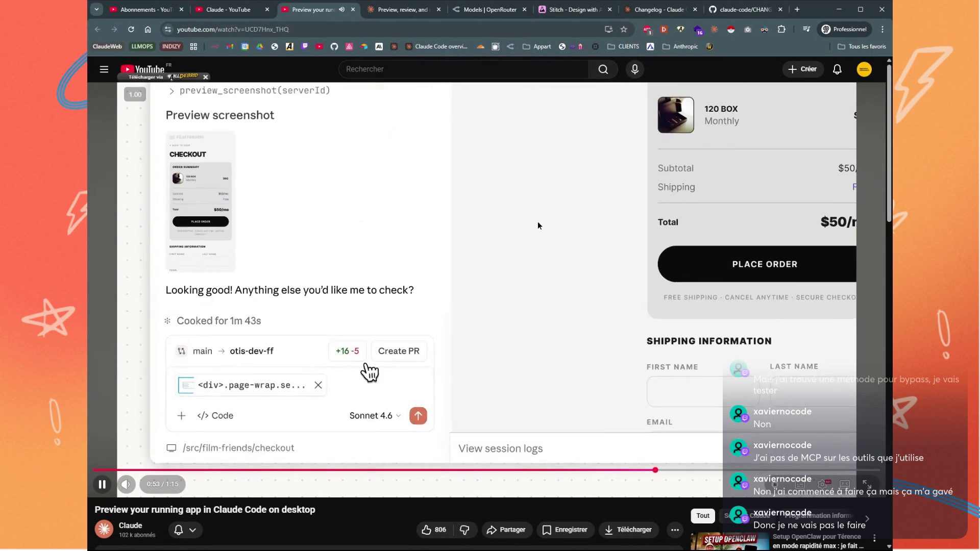
left_click(536, 225)
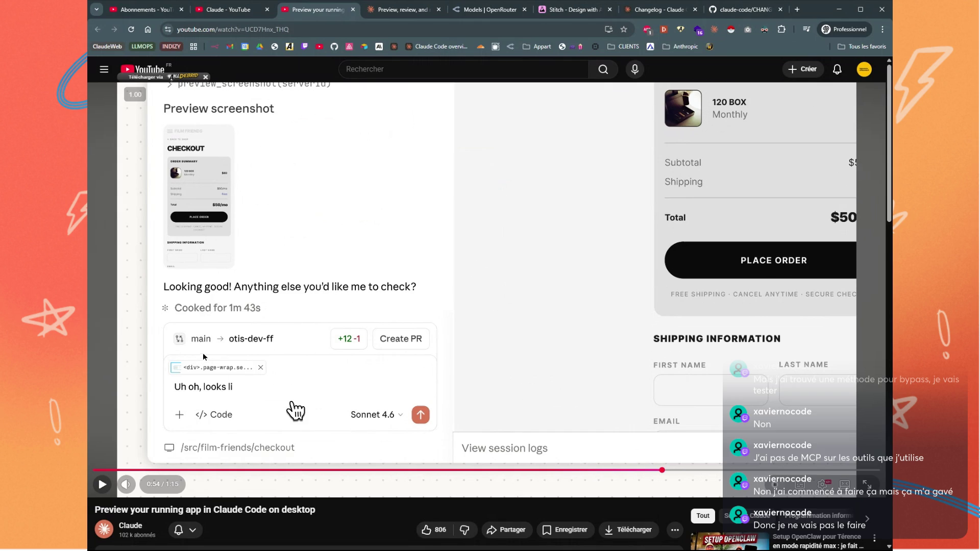
left_click(481, 357)
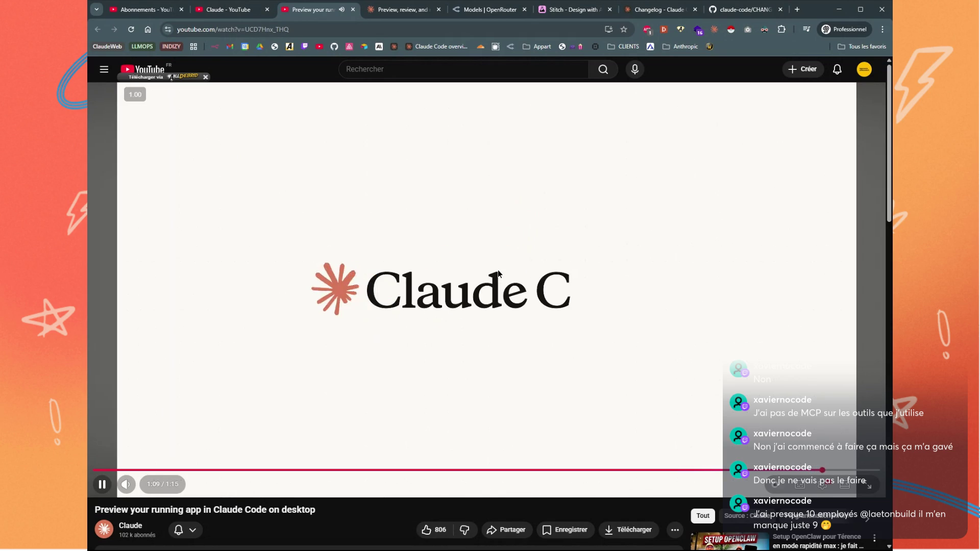
left_click(493, 282)
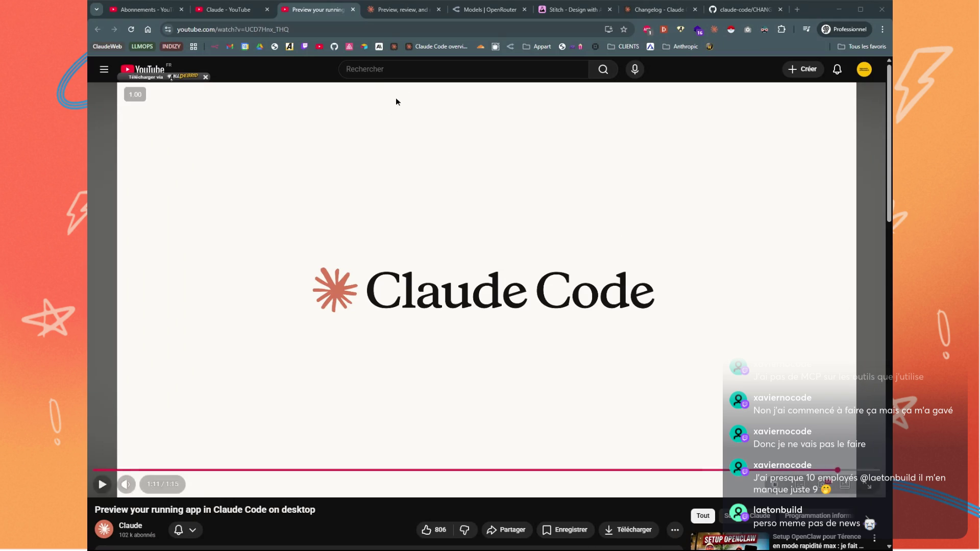
middle_click(300, 11)
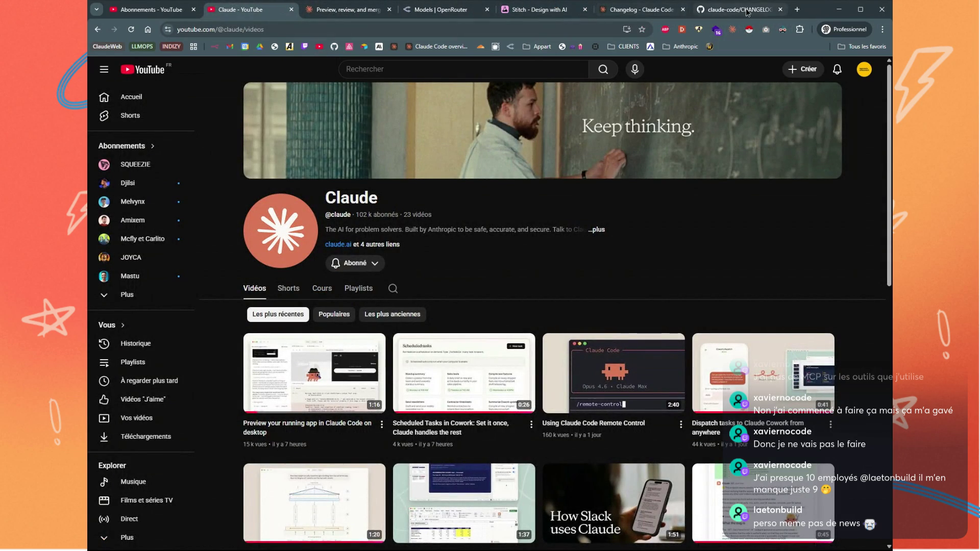
Close the GitHub changelog, scroll OpenRouter's newest models down to Mistral Small 4, and open a new tab
middle_click(748, 12)
left_click(483, 13)
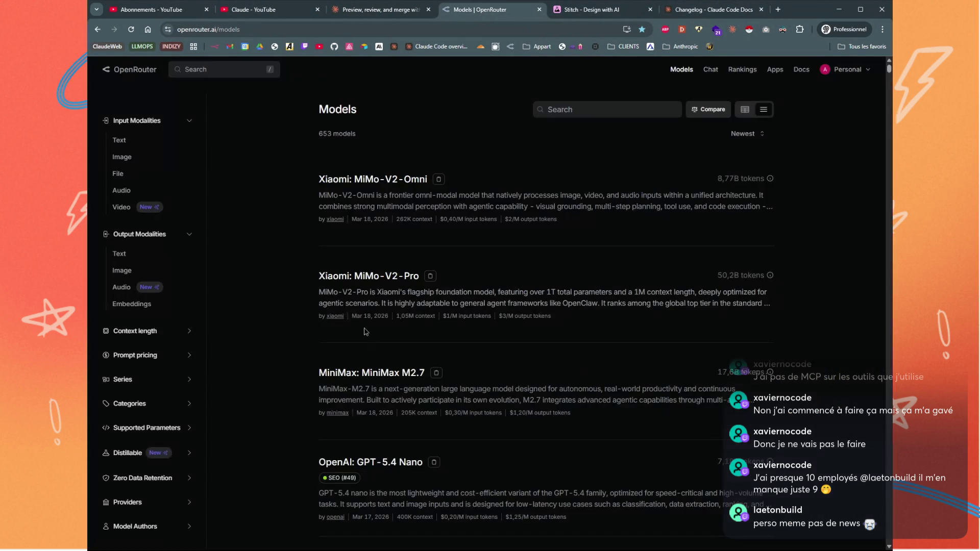
double_click(347, 179)
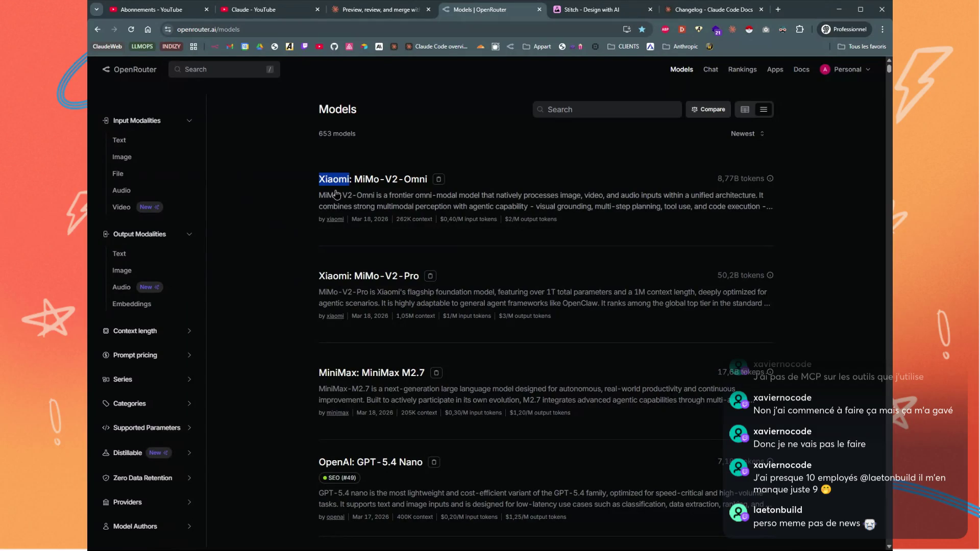
left_click(300, 372)
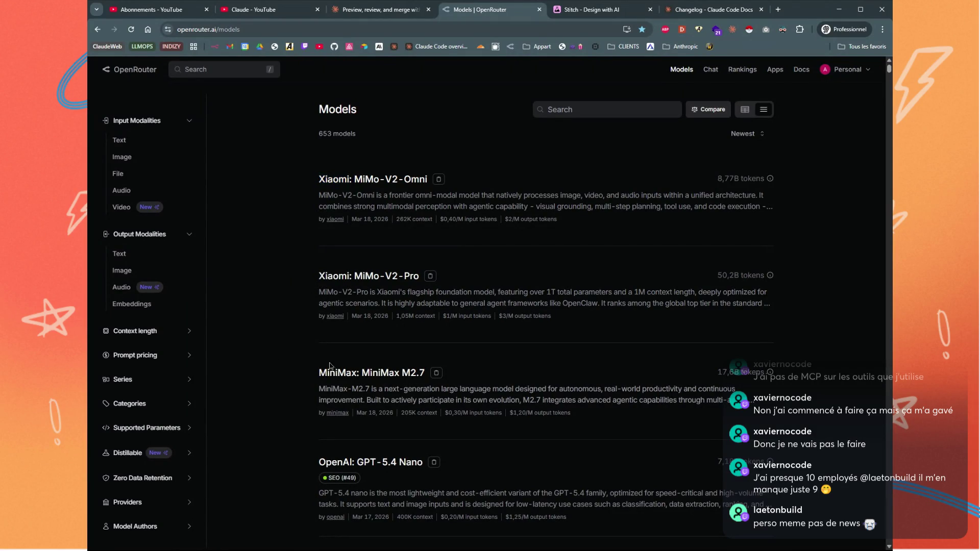
scroll(322, 341, "down", 3)
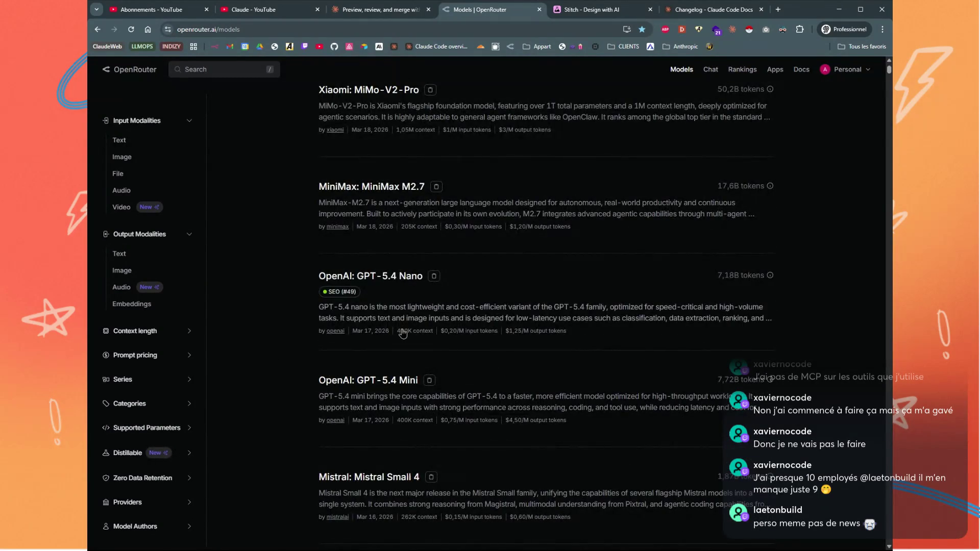
scroll(400, 332, "down", 4)
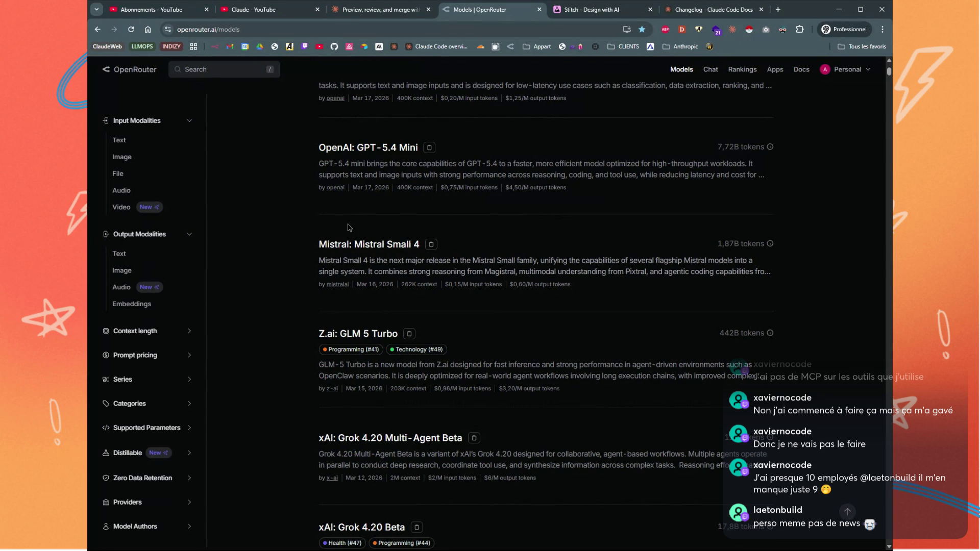
left_click(778, 10)
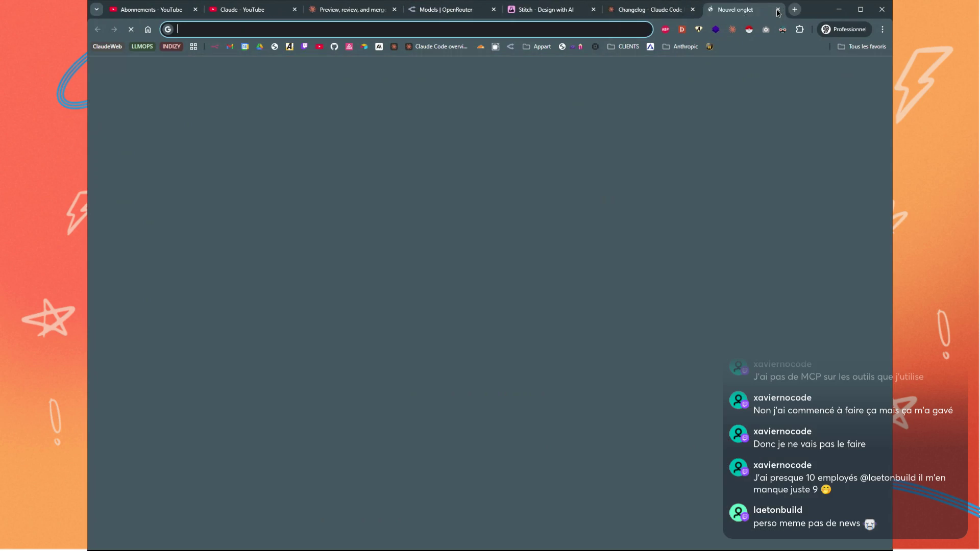
Go to mistral.ai to load the Mistral AI 'Frontier AI. In your hands.' homepage
type("mistral.ai")
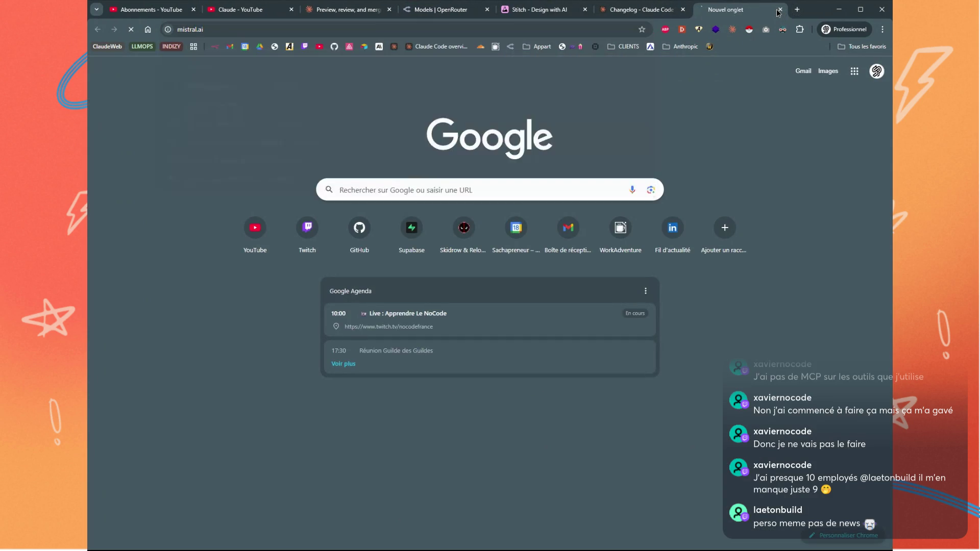
key("Return")
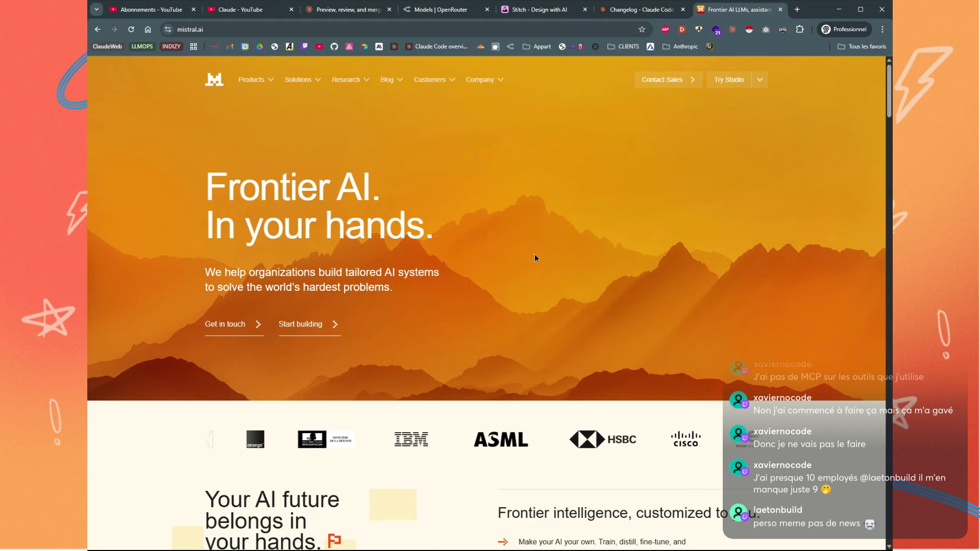
Open the Forge announcement from the Mistral site's header menus
mouse_move(315, 81)
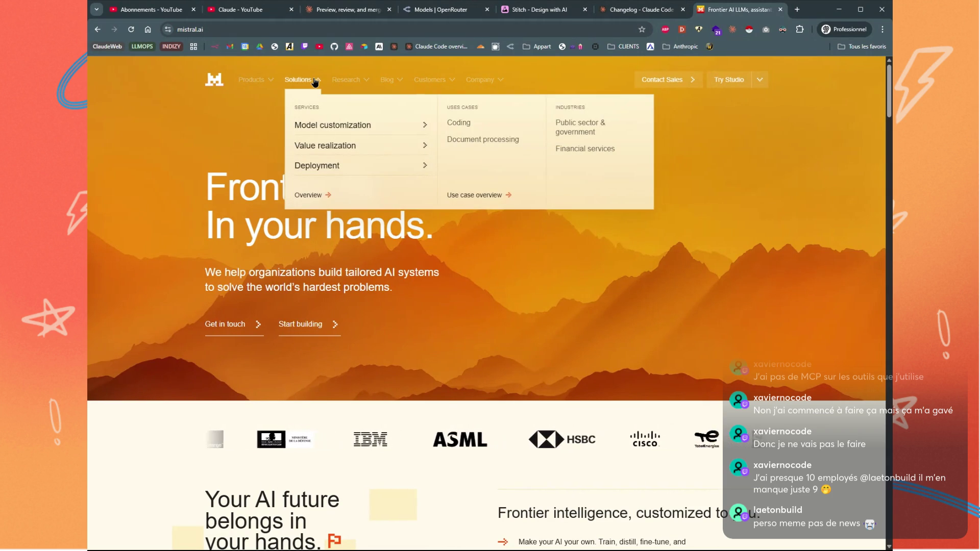
mouse_move(344, 85)
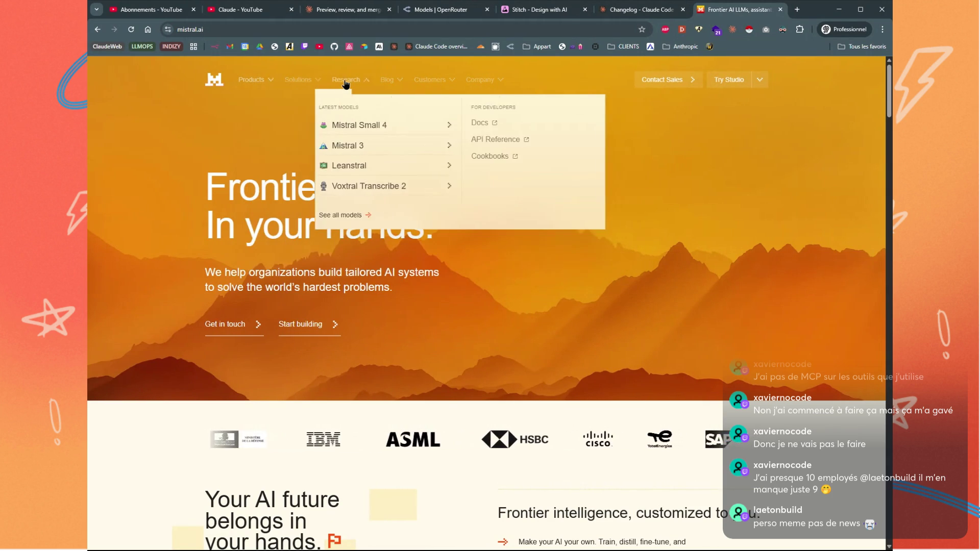
mouse_move(384, 86)
left_click(414, 122)
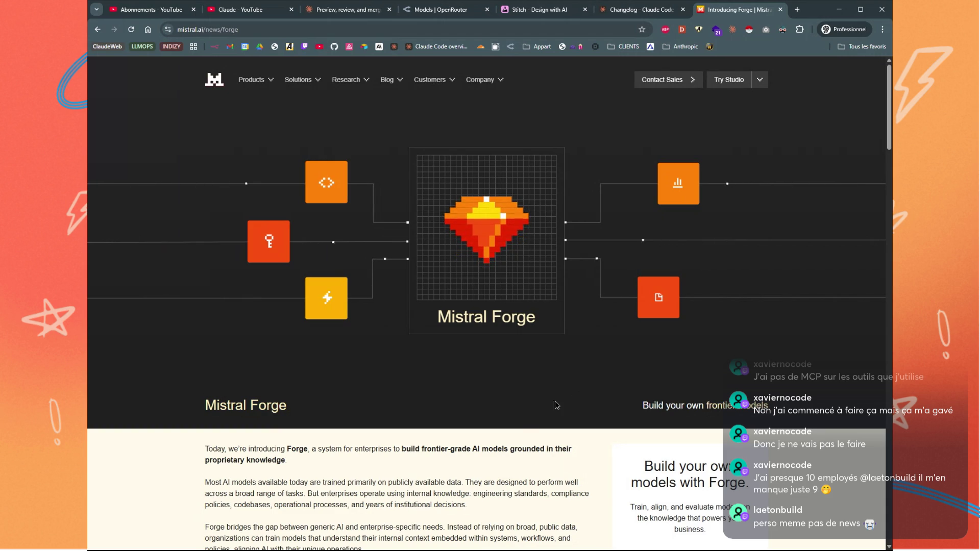
Scroll down through the 'Introducing Forge' article and back up
scroll(520, 428, "down", 2)
scroll(521, 427, "down", 2)
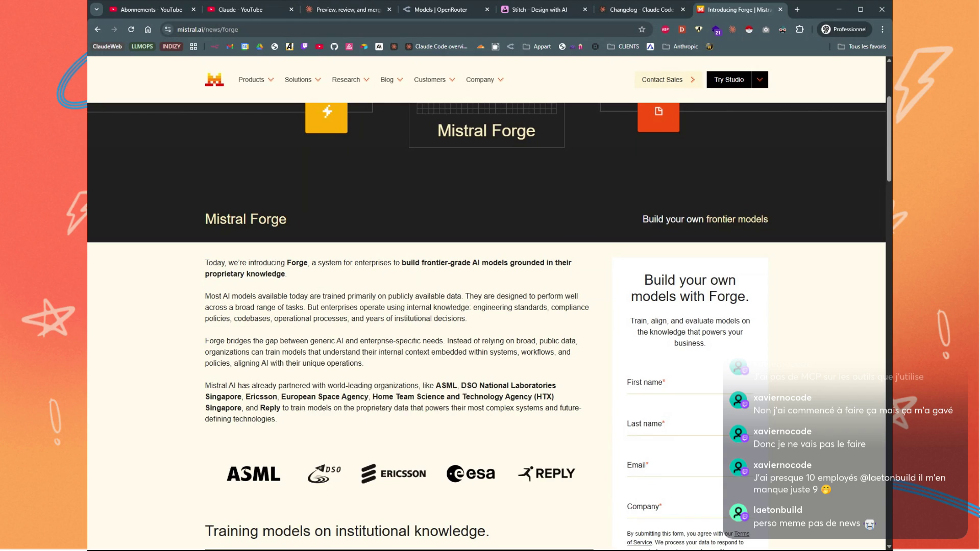
scroll(507, 388, "down", 4)
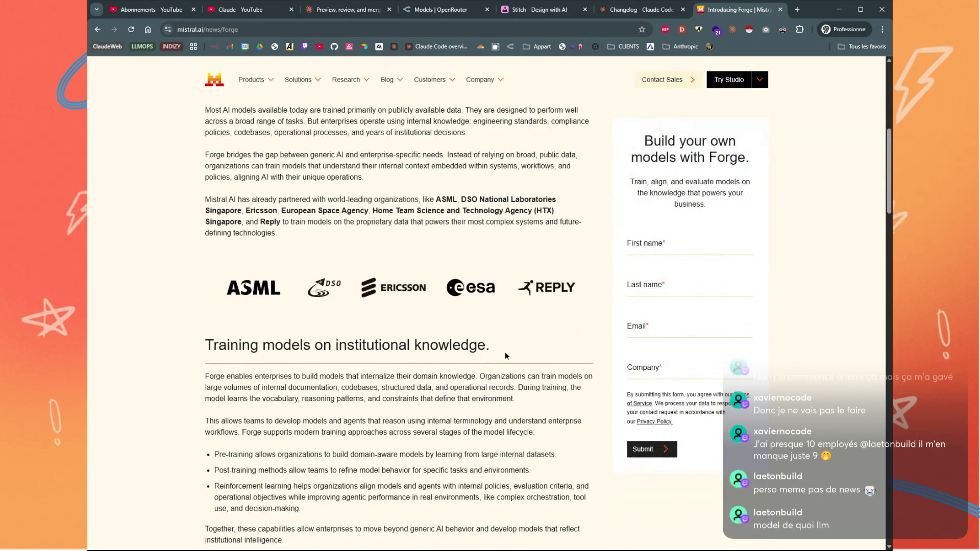
scroll(505, 355, "down", 2)
scroll(505, 355, "down", 7)
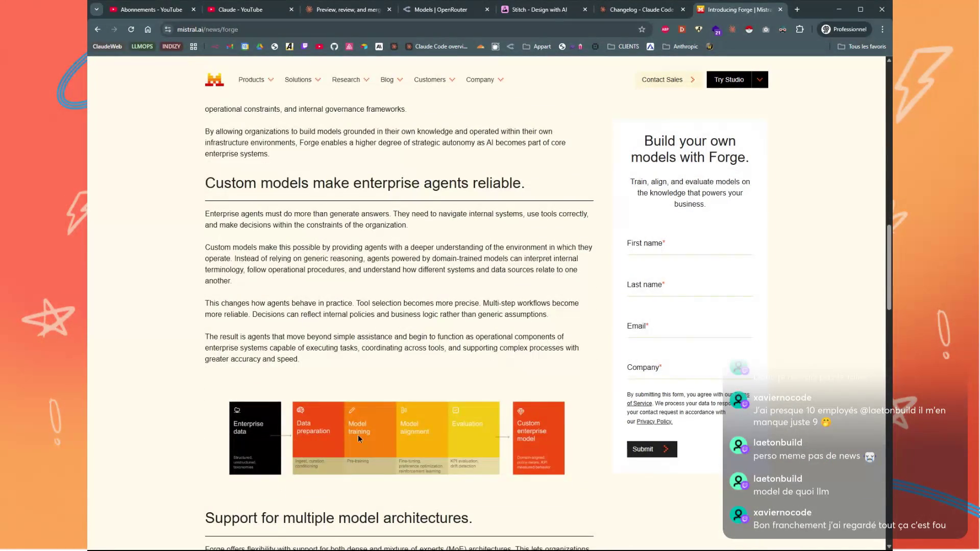
scroll(345, 436, "down", 3)
scroll(393, 380, "down", 6)
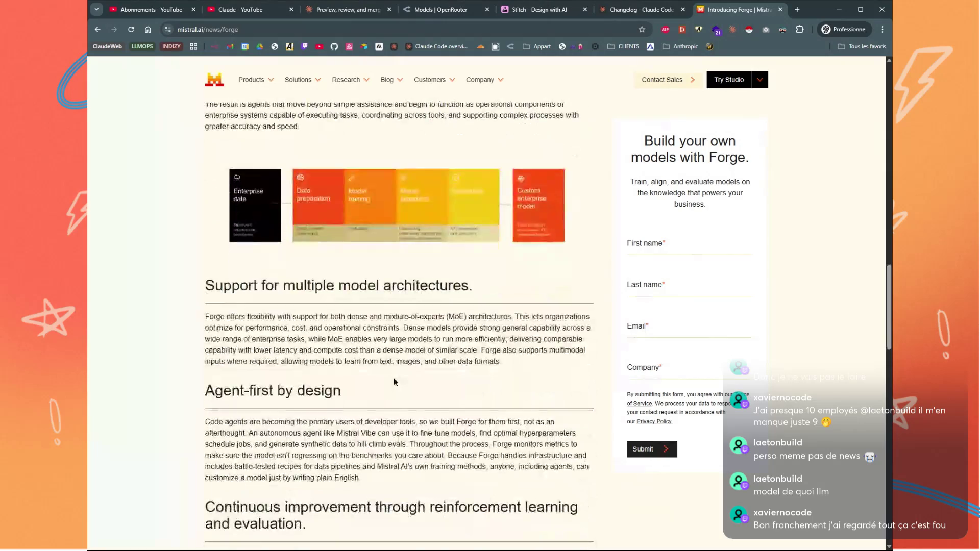
scroll(394, 381, "down", 10)
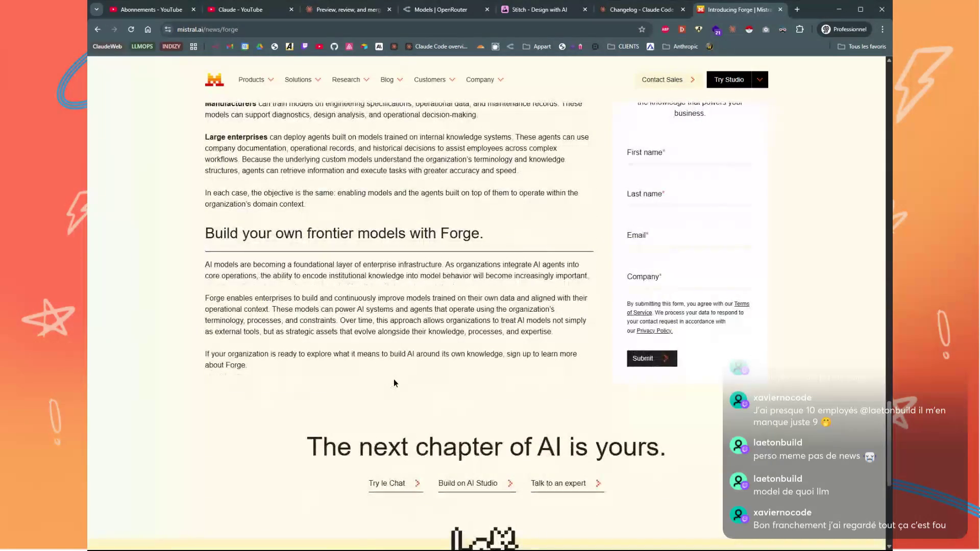
scroll(393, 378, "up", 8)
scroll(393, 379, "up", 20)
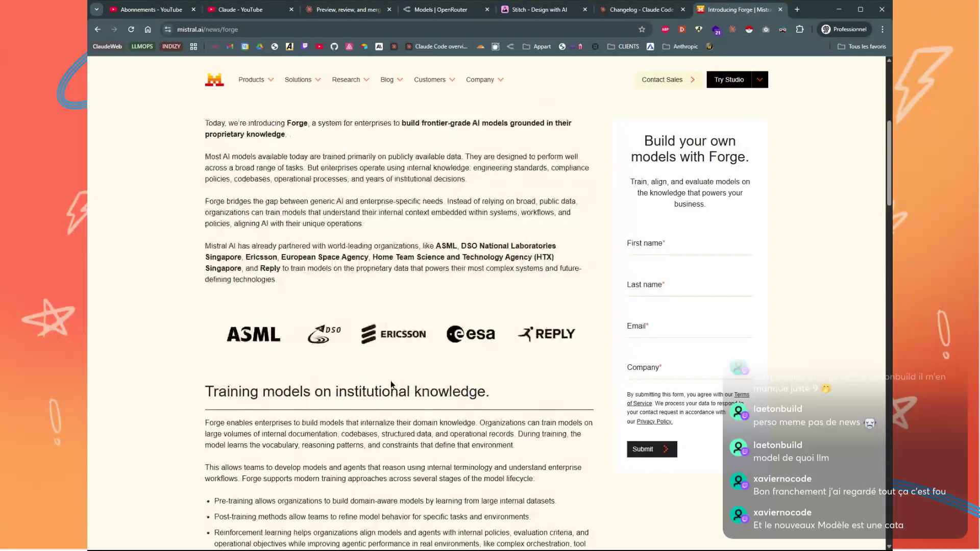
scroll(391, 383, "up", 4)
scroll(390, 381, "up", 3)
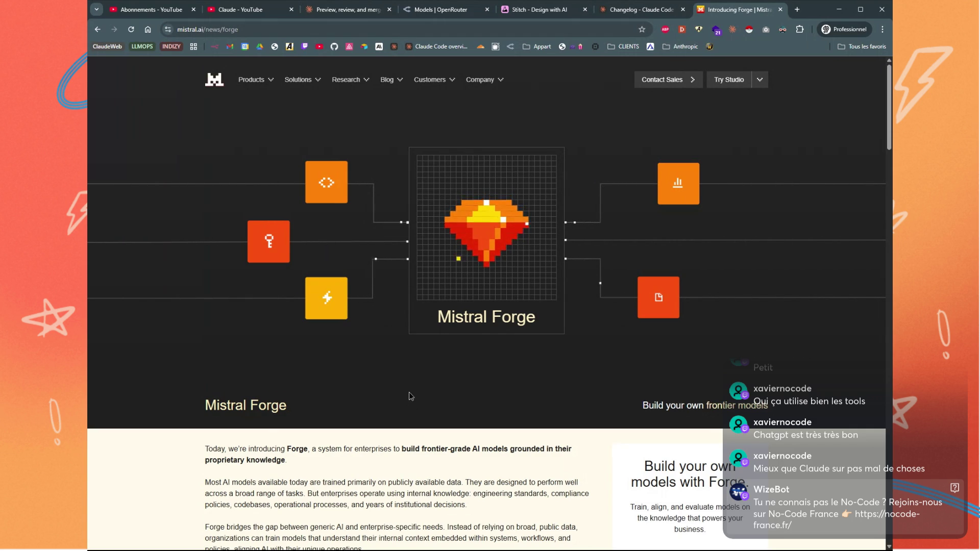
scroll(407, 373, "down", 3)
scroll(407, 372, "down", 2)
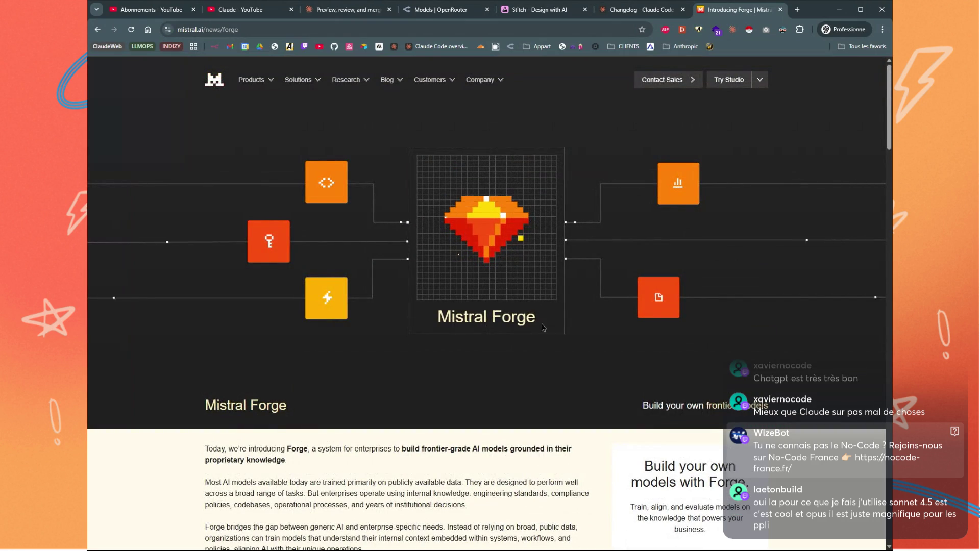
Highlight the 'Mistral Forge' caption, clear the selection, then close the Forge article tab
left_click_drag(538, 323, 425, 324)
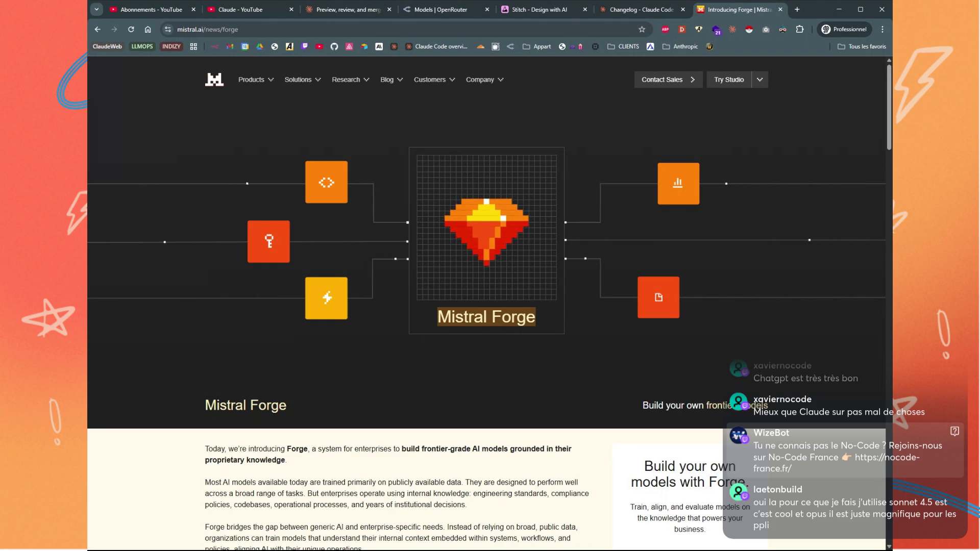
left_click(427, 356)
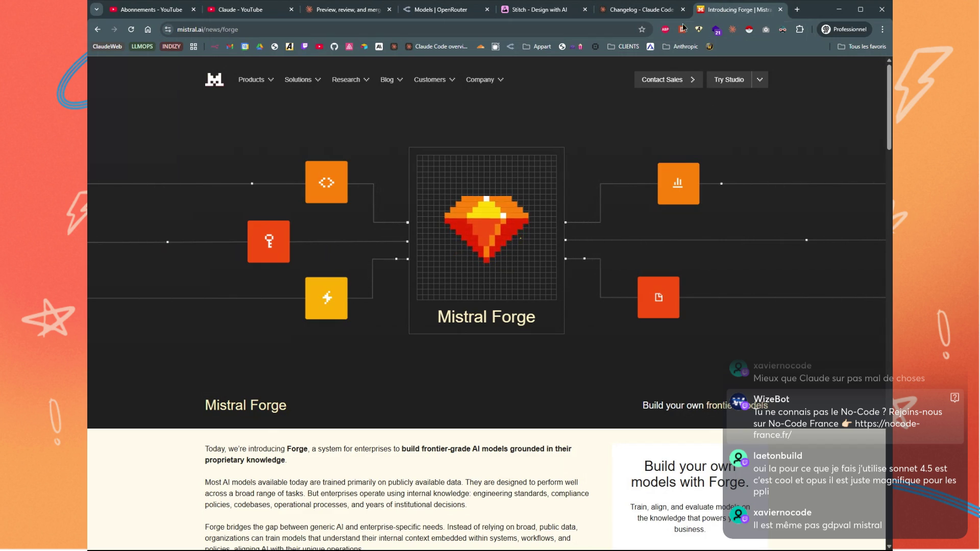
middle_click(719, 13)
Switch to the Stitch page and open its 'Meet the new Stitch' post on X
left_click(583, 14)
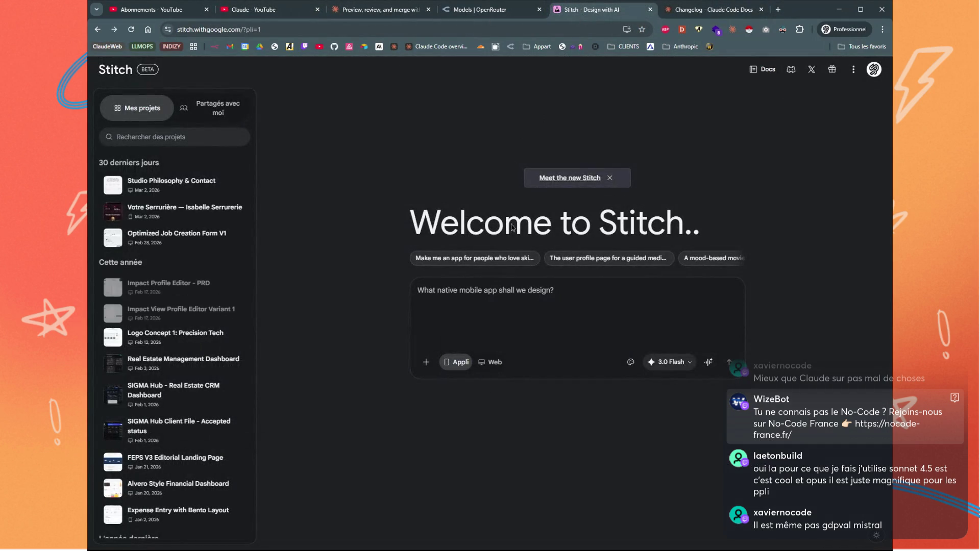
left_click(581, 178)
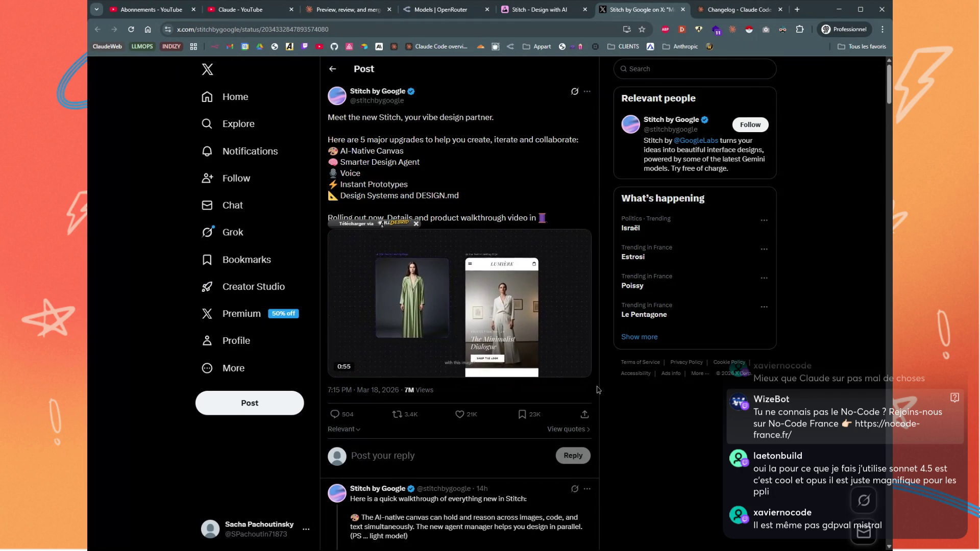
Pause the Stitch walkthrough video, resume it with sound on, then mute it
left_click(341, 367)
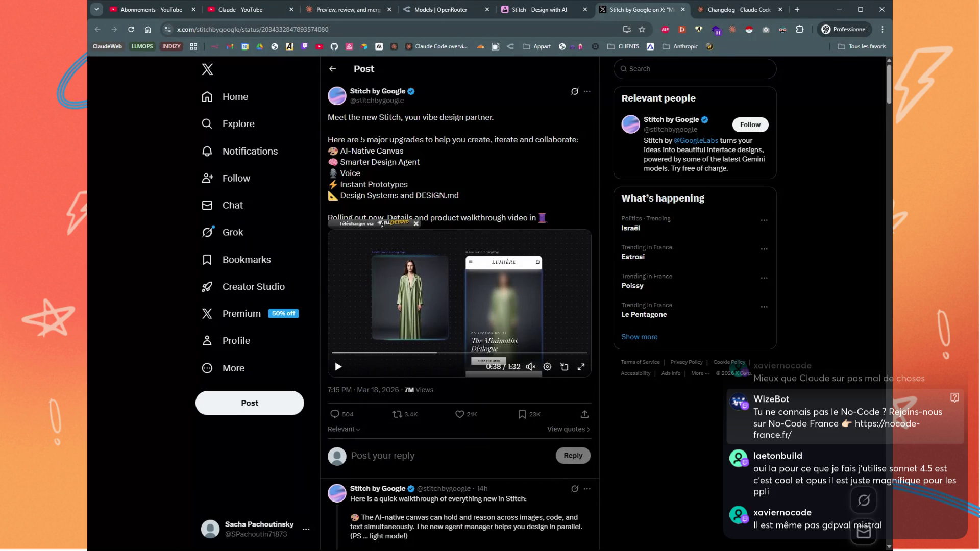
left_click(416, 325)
left_click(530, 366)
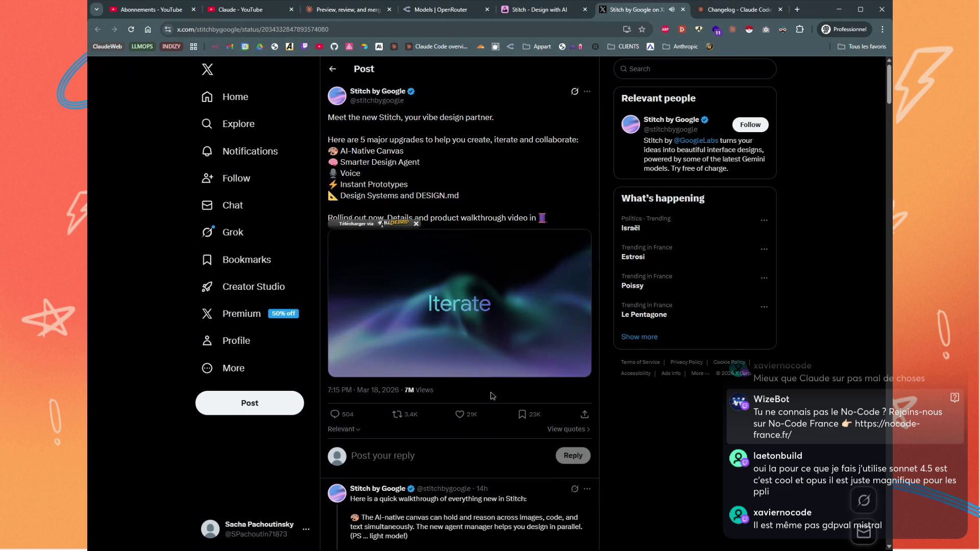
key("m")
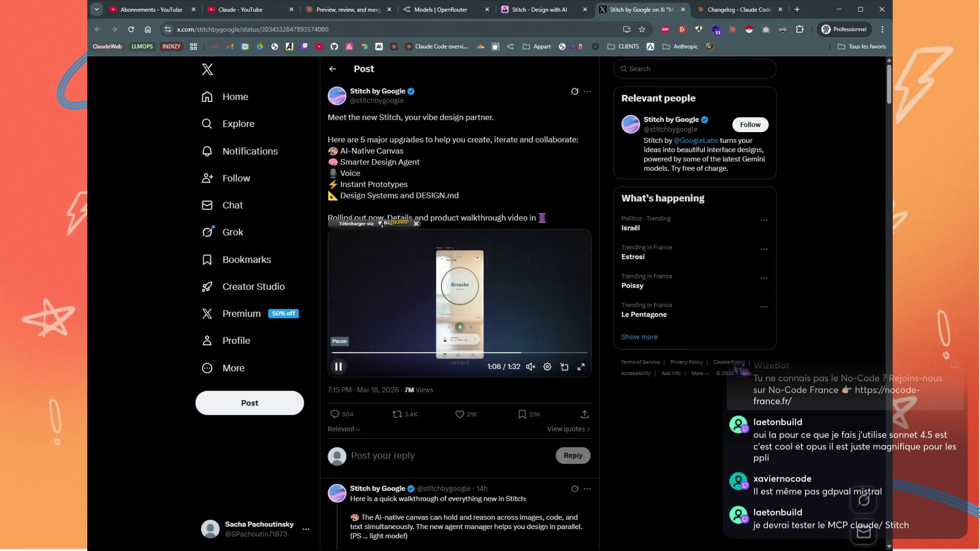
Pause the video and highlight the AI-native canvas, voice design and DESIGN.md passages
key("space")
scroll(510, 367, "down", 5)
scroll(375, 305, "down", 1)
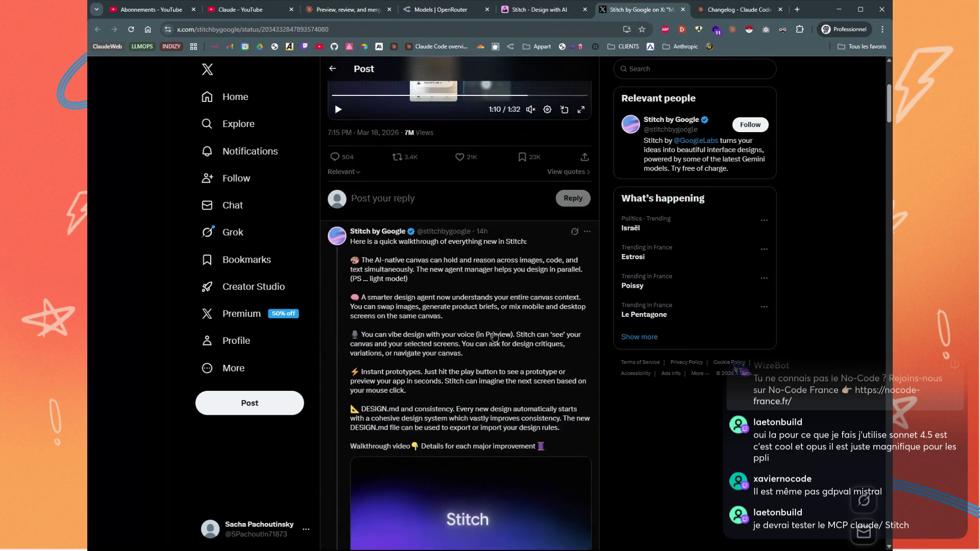
mouse_move(361, 237)
left_mouse_down()
mouse_move(421, 250)
mouse_move(449, 278)
mouse_move(452, 298)
left_mouse_up()
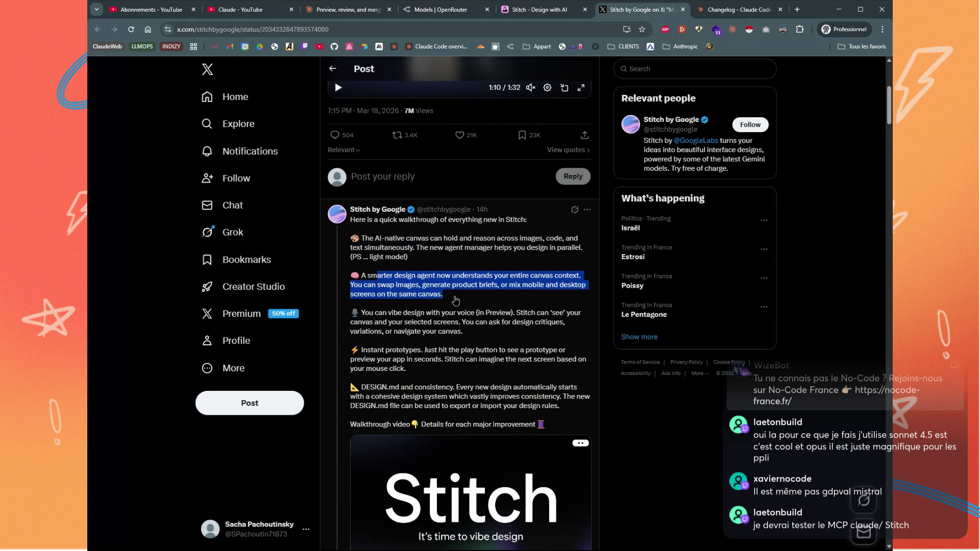
mouse_move(368, 314)
left_mouse_down()
mouse_move(510, 324)
mouse_move(466, 319)
mouse_move(553, 316)
mouse_move(432, 324)
left_mouse_up()
scroll(432, 357, "down", 1)
double_click(380, 341)
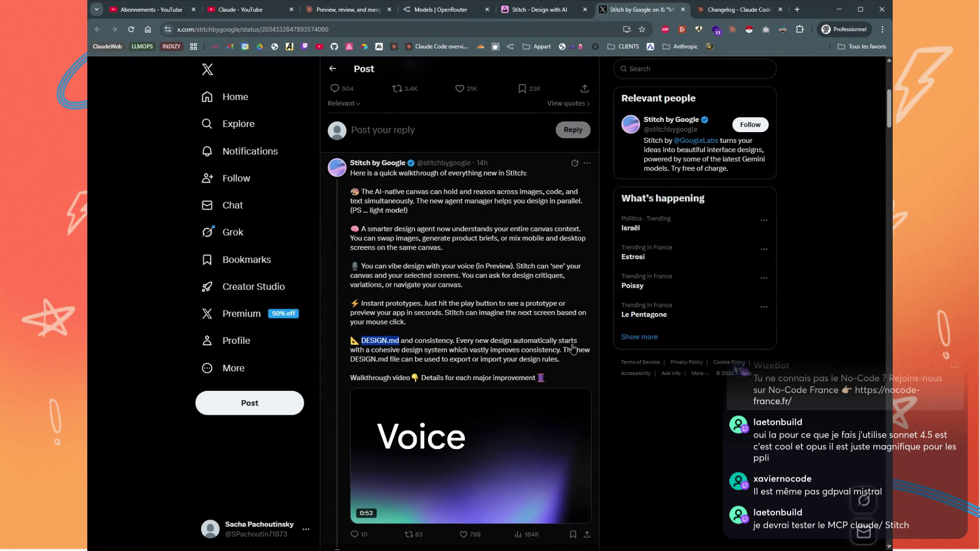
left_click(475, 331)
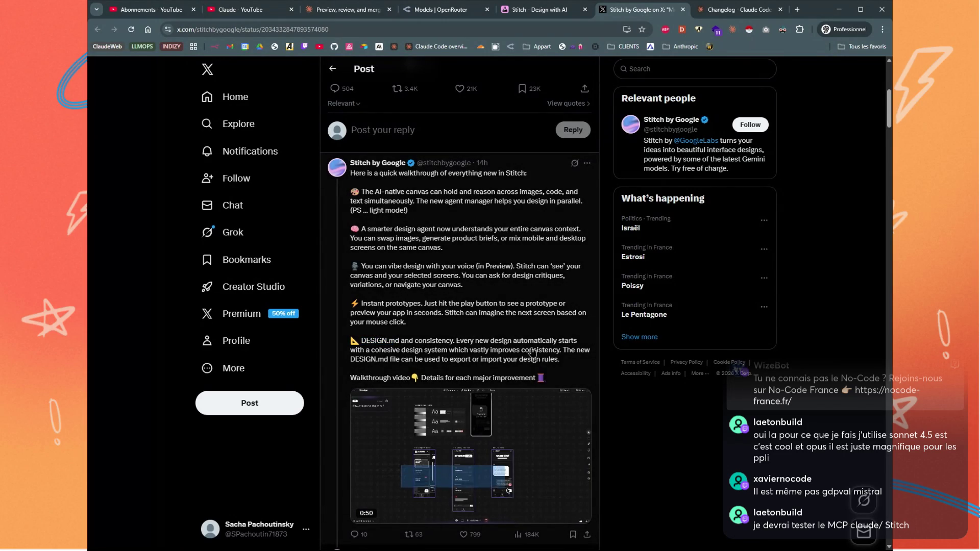
Scroll down the thread and expand the Smarter Design Agent tweet's full text
scroll(532, 352, "down", 1)
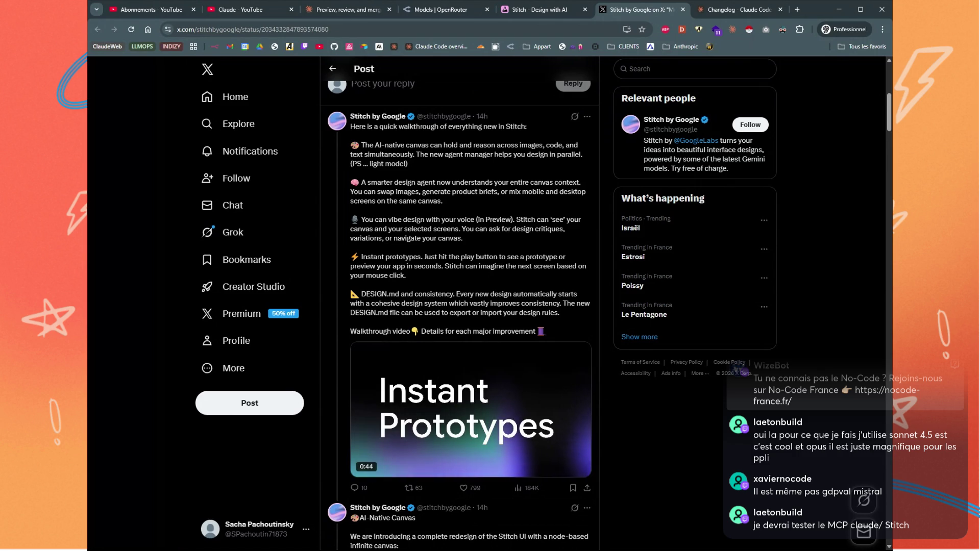
scroll(558, 383, "down", 1)
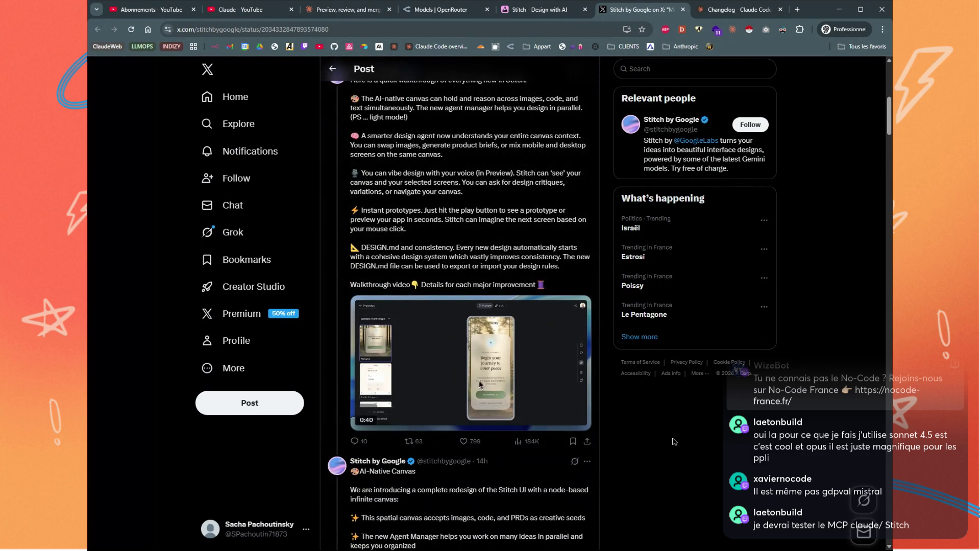
scroll(587, 424, "down", 1)
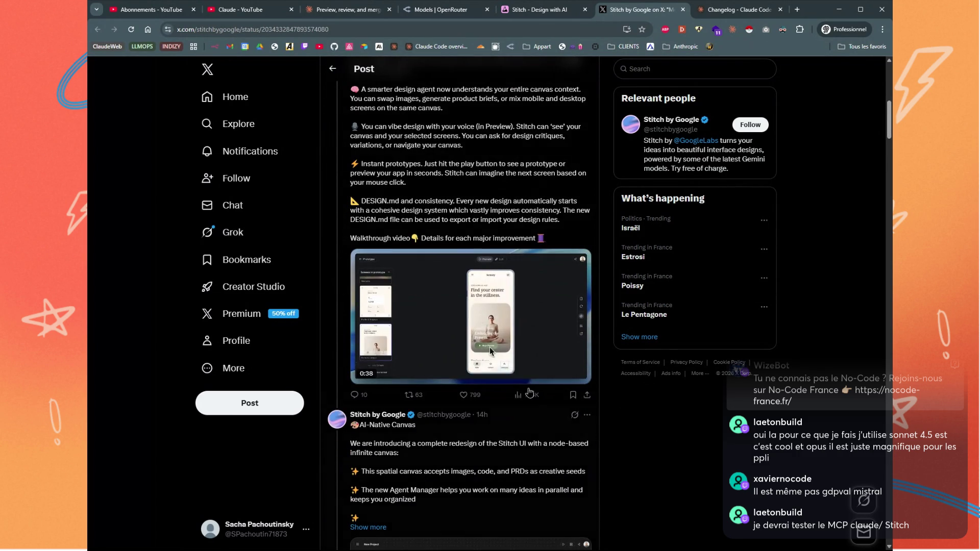
scroll(364, 380, "down", 4)
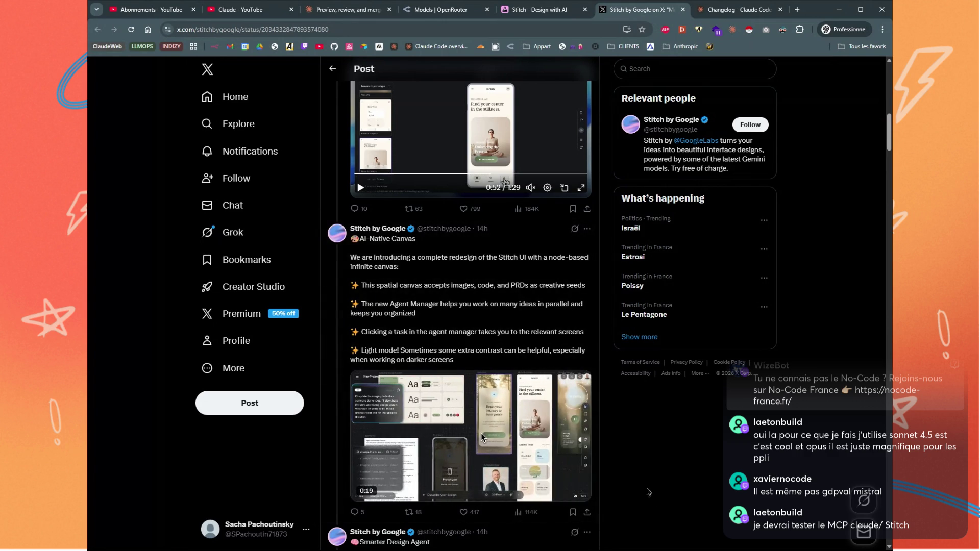
scroll(601, 457, "down", 4)
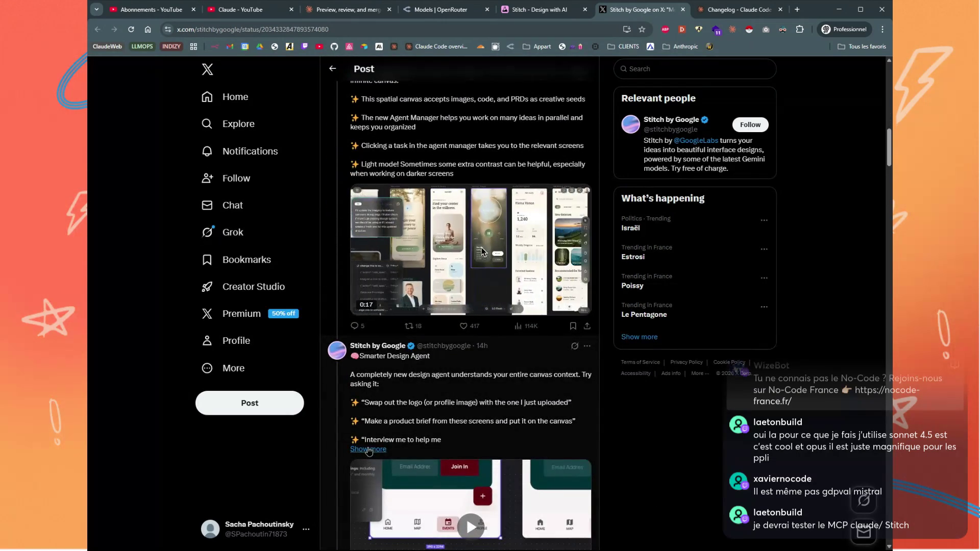
left_click(368, 449)
Expand the Design Systems post's full text and scroll through it and its video
scroll(519, 390, "down", 3)
scroll(515, 387, "down", 1)
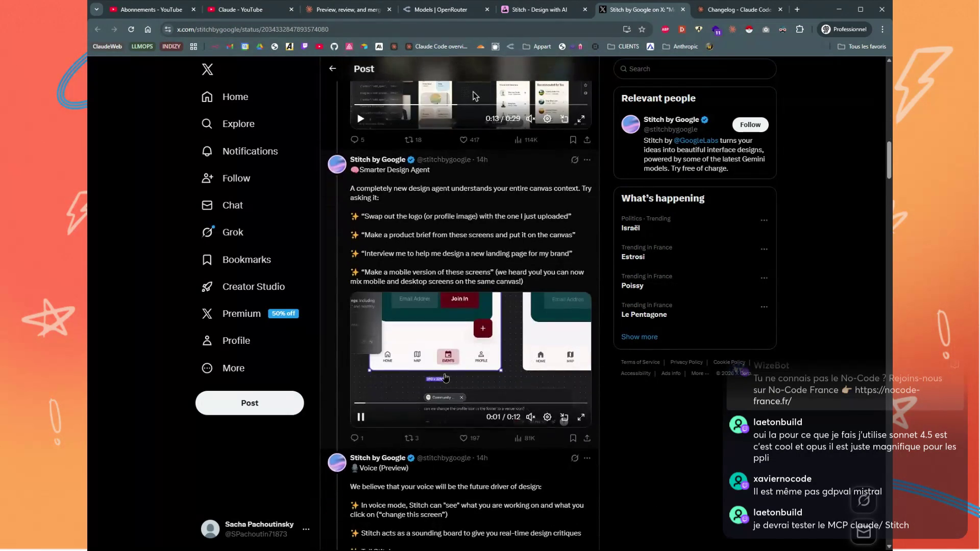
scroll(523, 370, "down", 7)
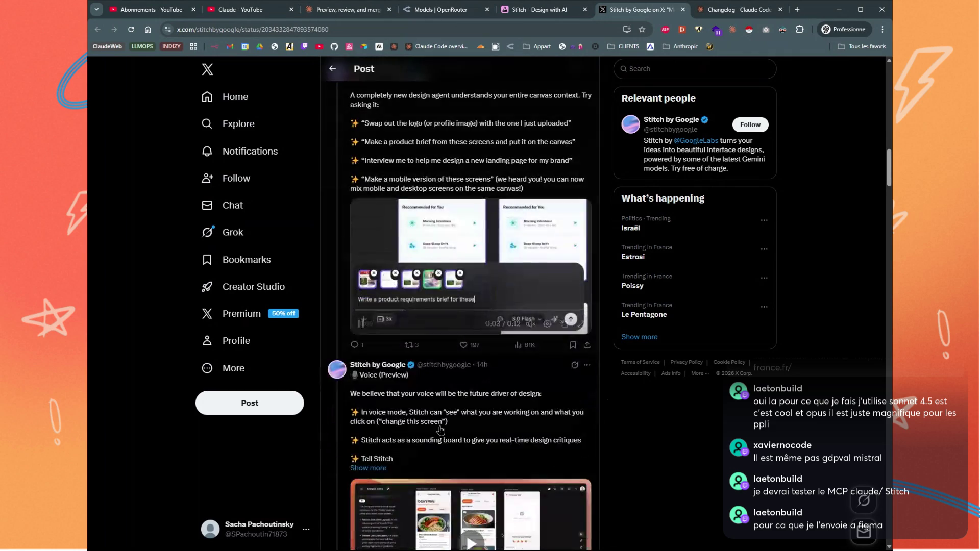
scroll(520, 382, "down", 6)
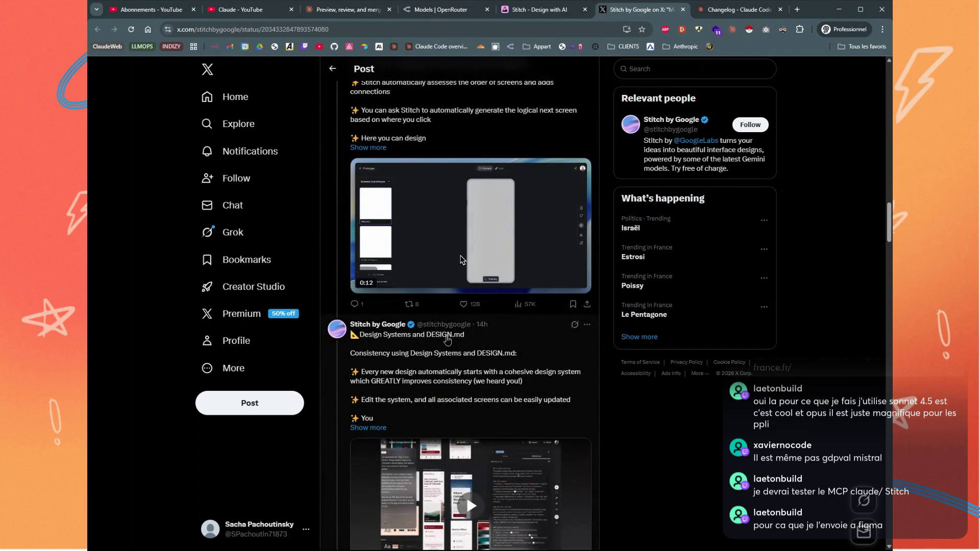
left_click(368, 427)
scroll(480, 383, "down", 5)
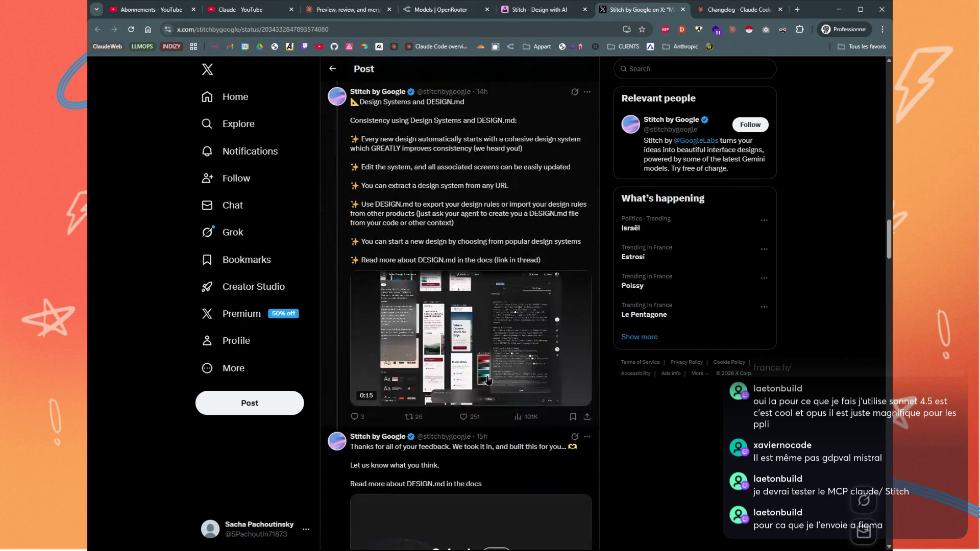
scroll(488, 378, "down", 1)
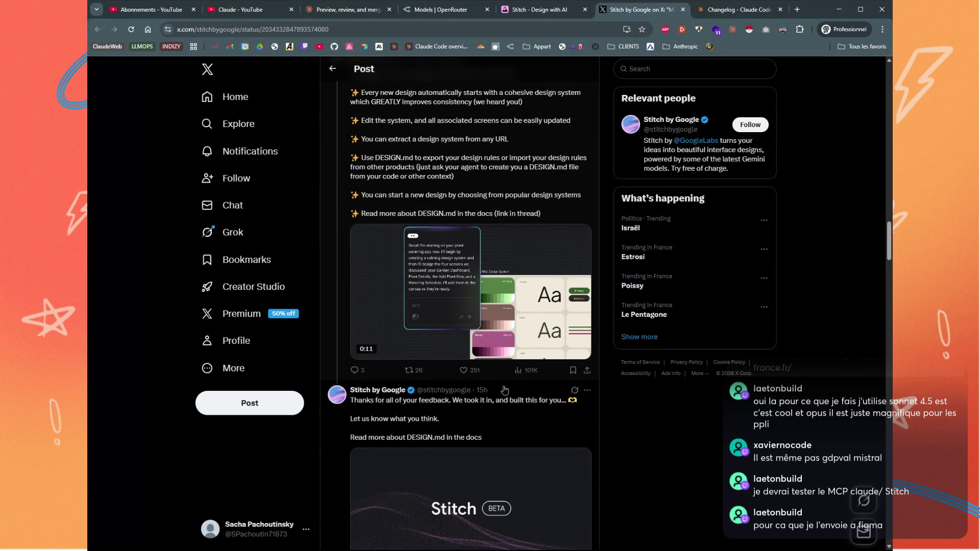
mouse_move(502, 296)
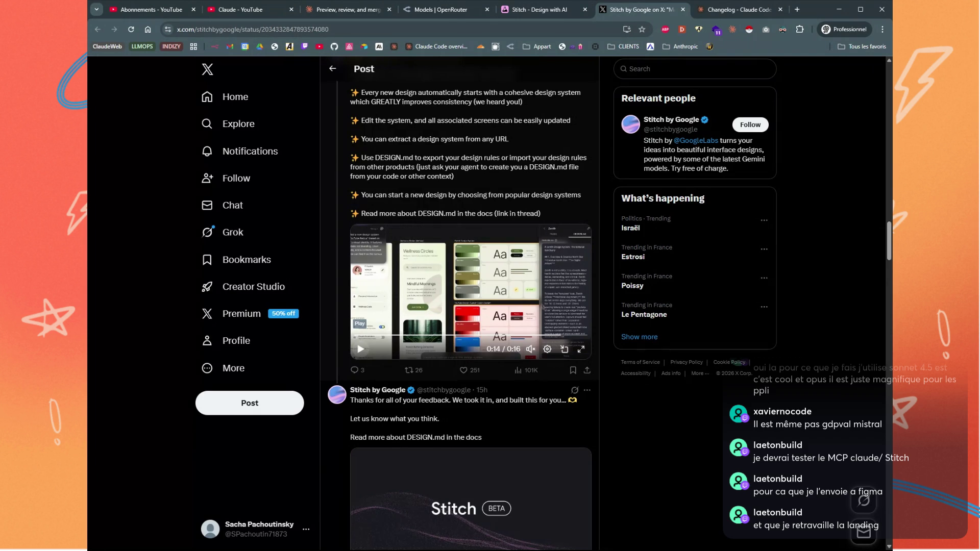
scroll(587, 473, "down", 3)
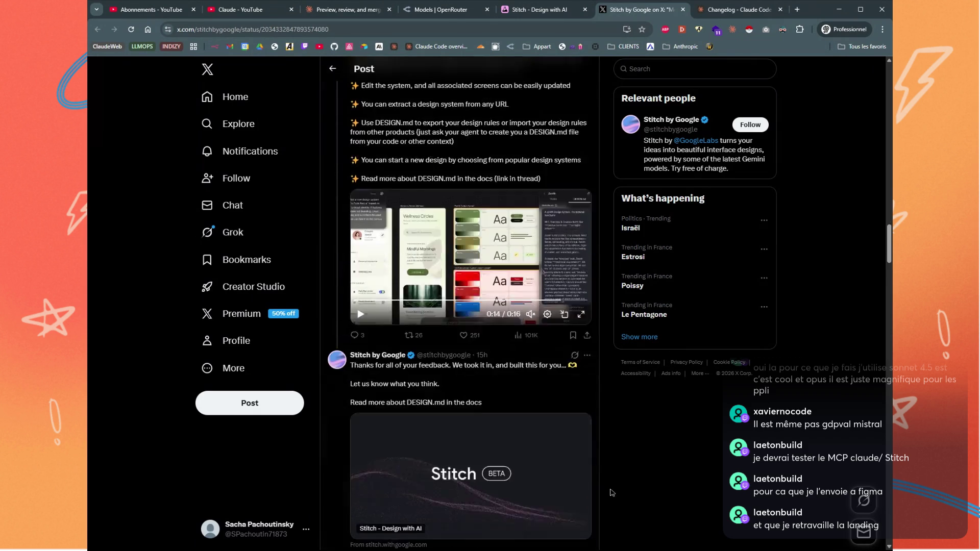
scroll(612, 469, "down", 1)
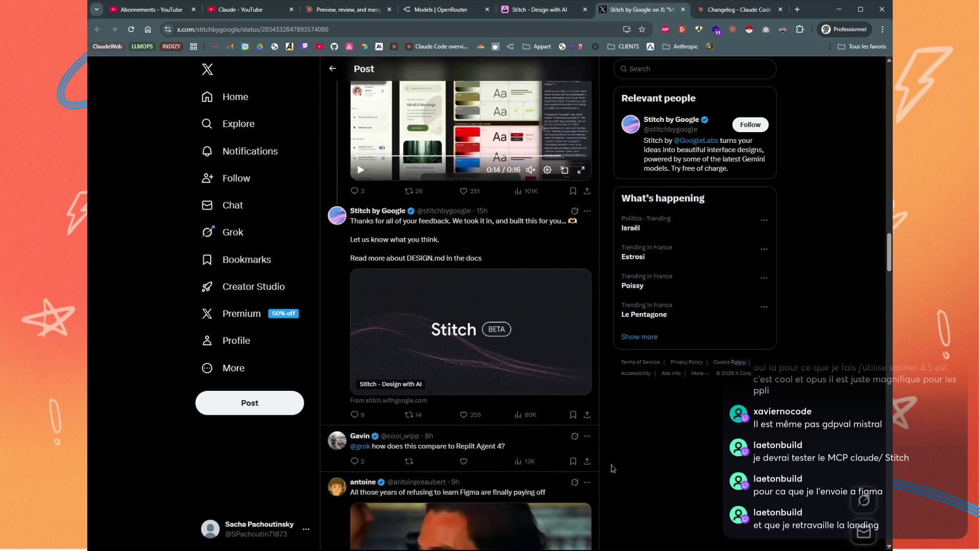
scroll(612, 468, "up", 1)
scroll(613, 469, "up", 3)
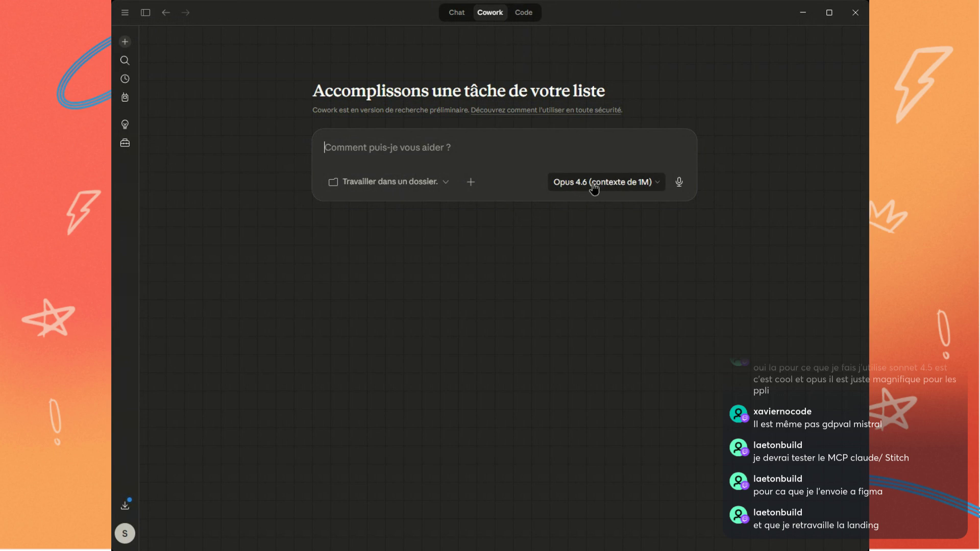
Open the model dropdown on Claude's Cowork page to see the available models
left_click(618, 188)
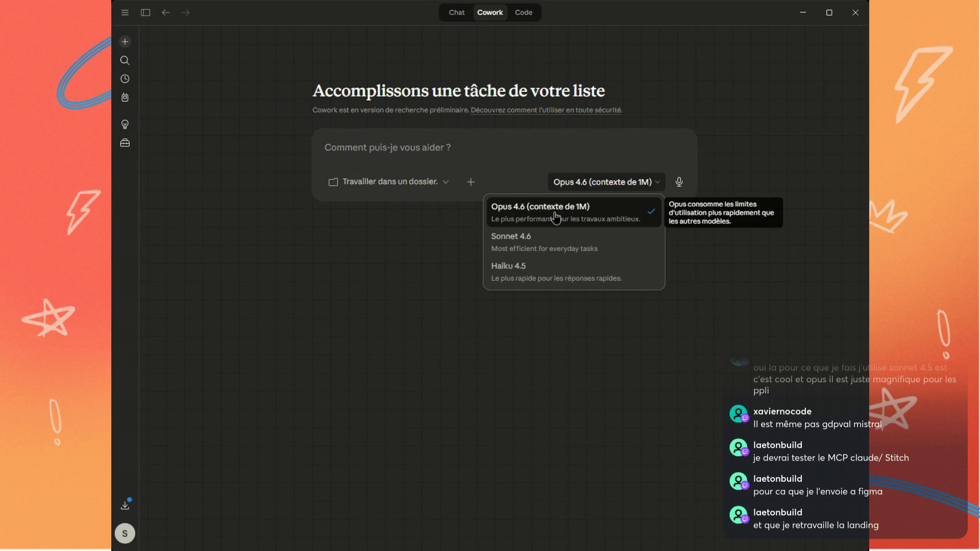
Close the model list, expand the sidebar, and start a new task from Programmé
left_click(590, 164)
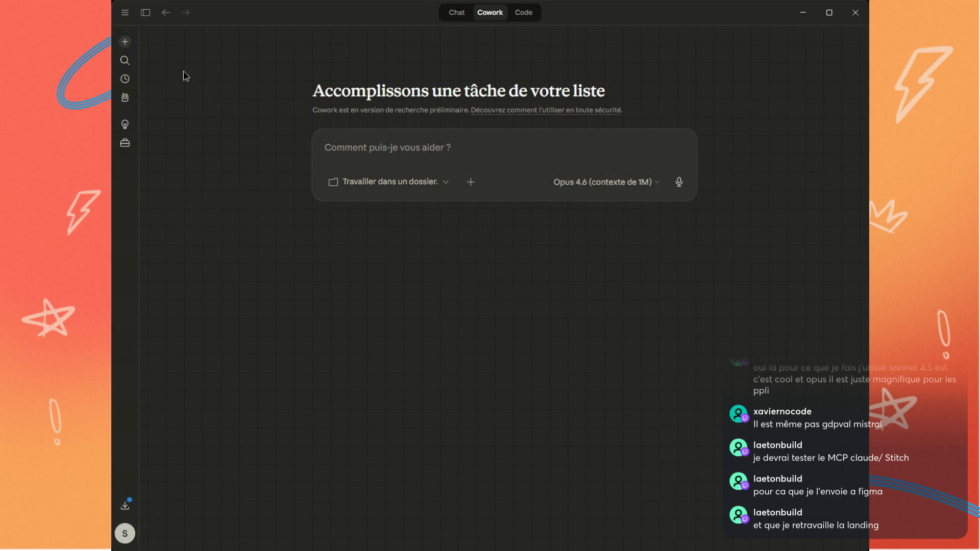
left_click(146, 13)
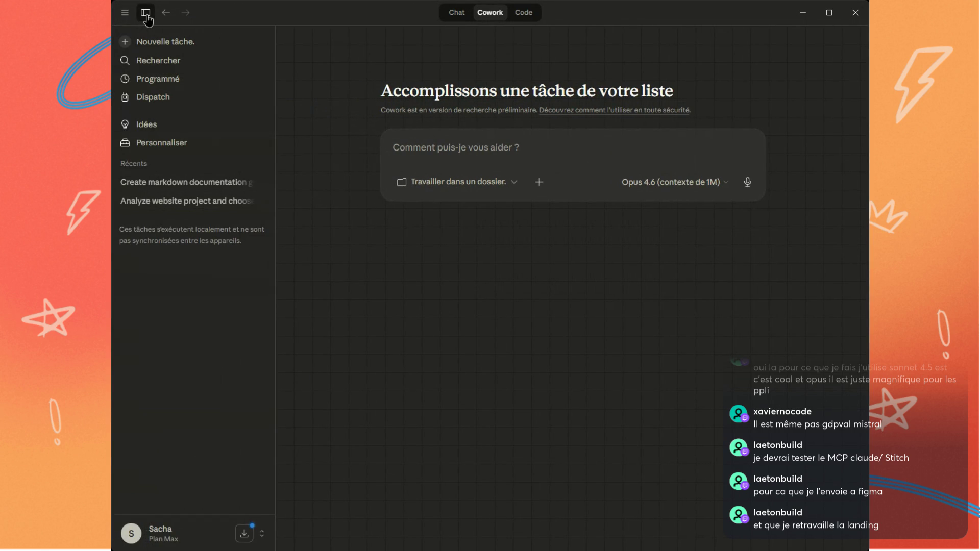
left_click(153, 79)
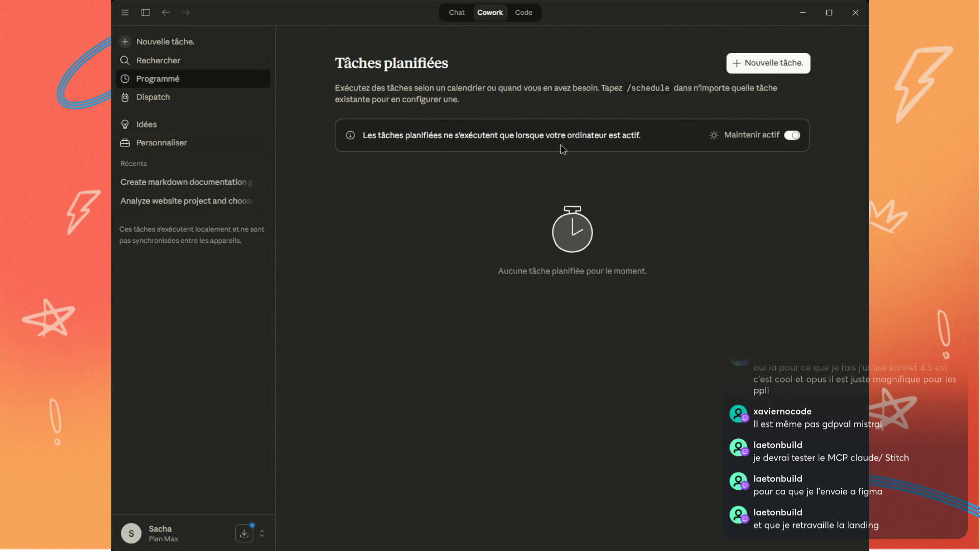
left_click(761, 65)
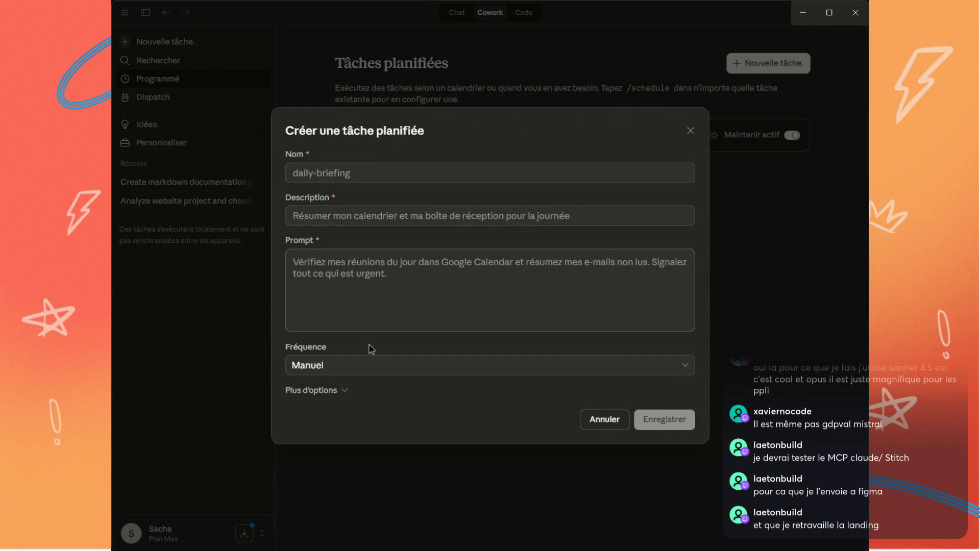
Name the task twitch-10-30, describe it 'test du schedule dans 10mn', and set Horaire frequency
left_click(376, 372)
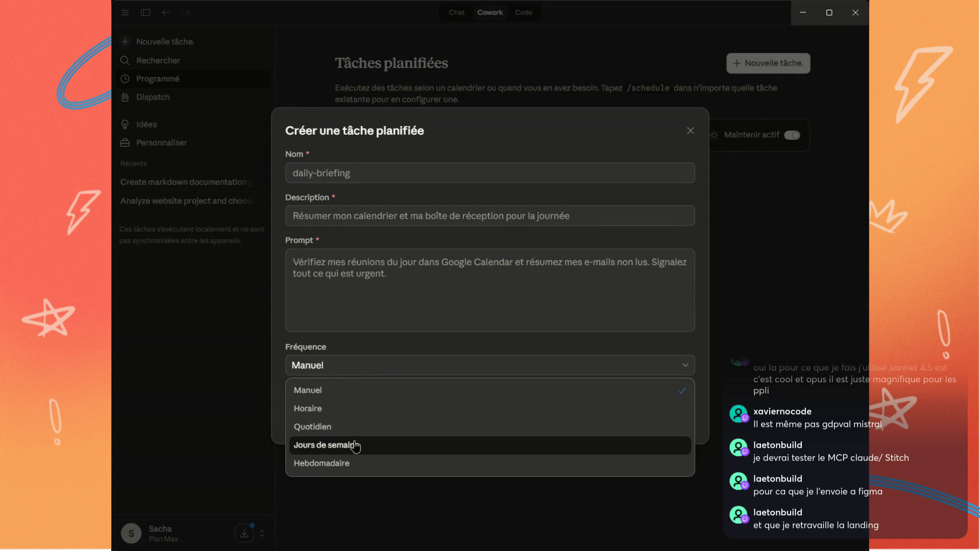
left_click(365, 343)
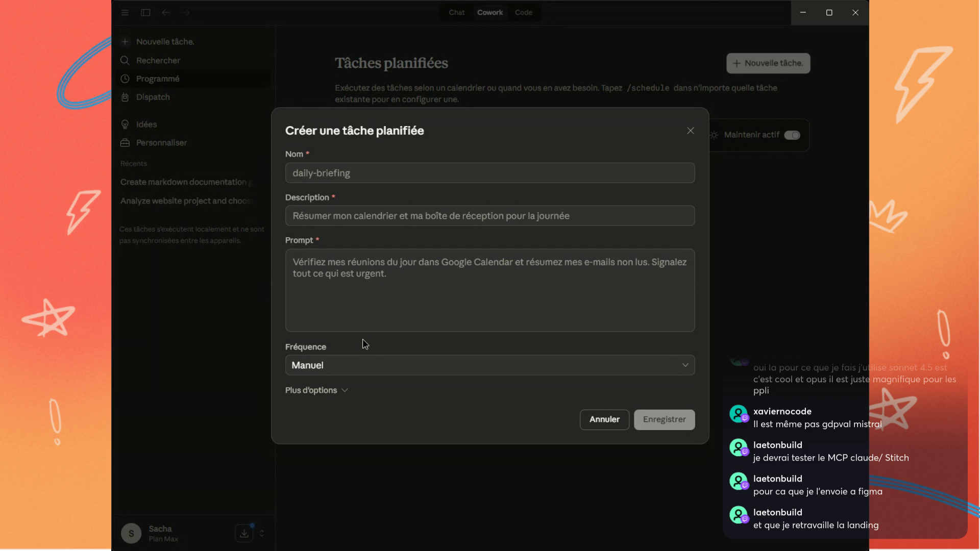
left_click(316, 171)
type("tw")
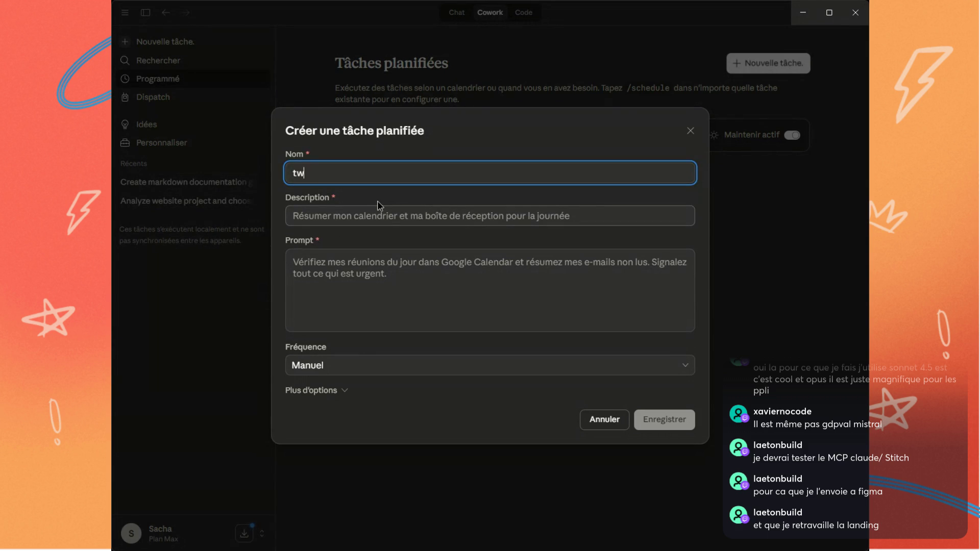
type("itch-10-30")
left_click(487, 223)
type("t")
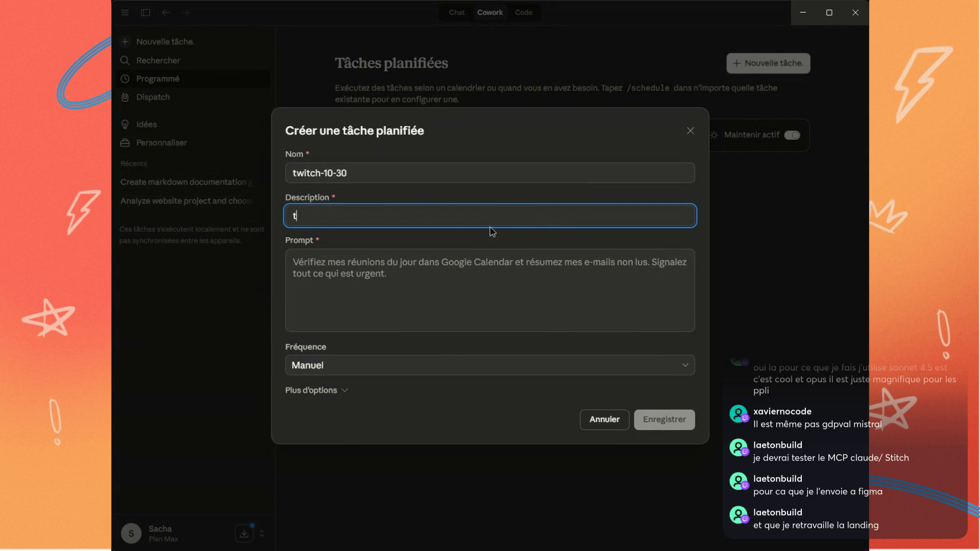
type("est du schedule ")
type("dans 10mn")
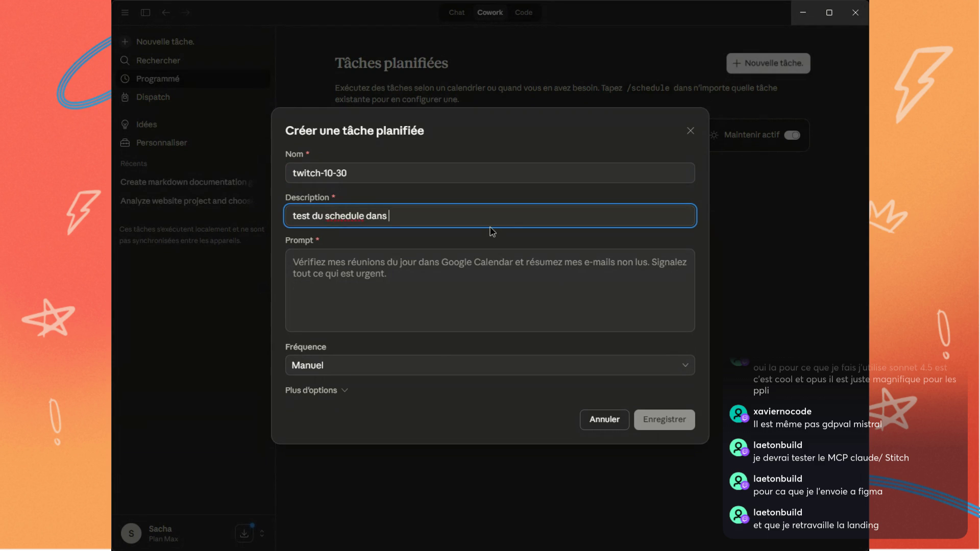
left_click(469, 299)
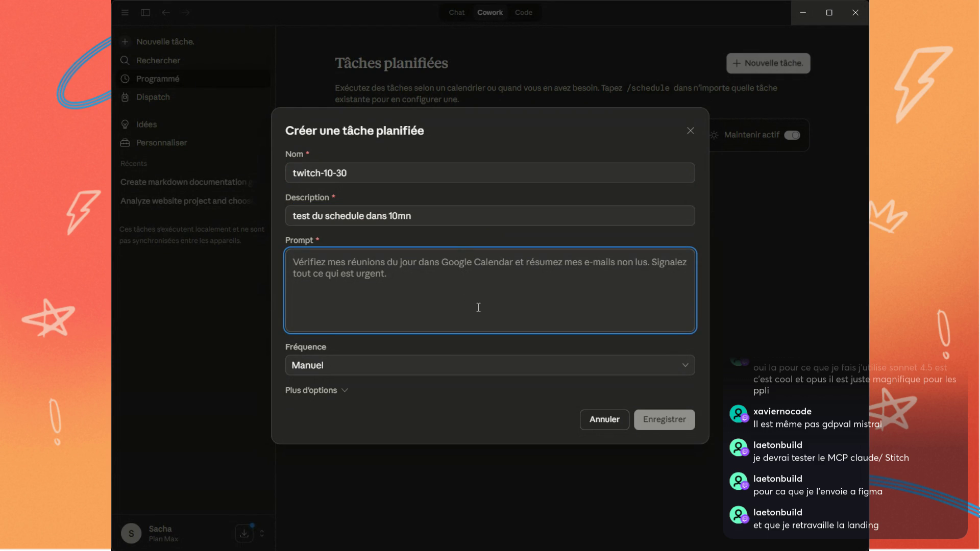
left_click(339, 367)
left_click(365, 407)
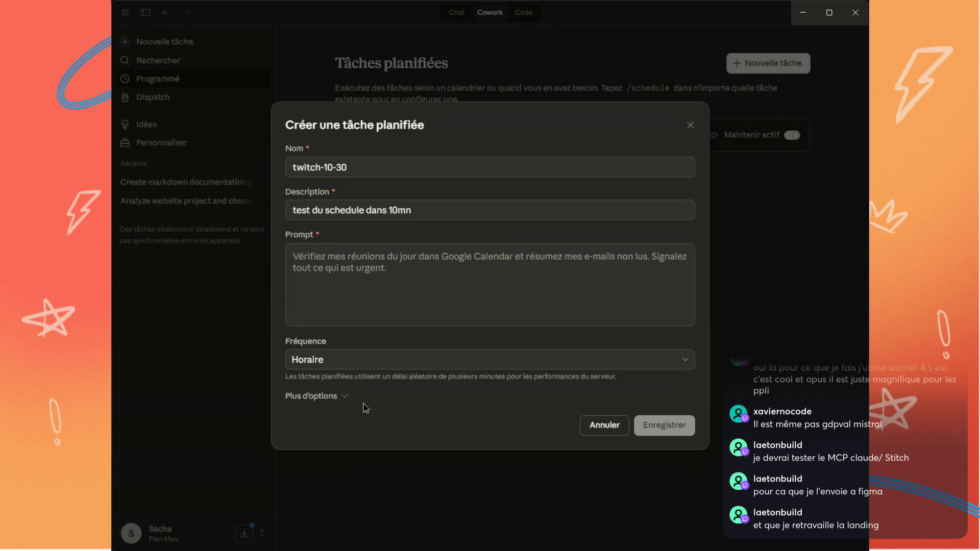
Change the task's frequency to Quotidien with a daily run time of 10:30
left_click(340, 396)
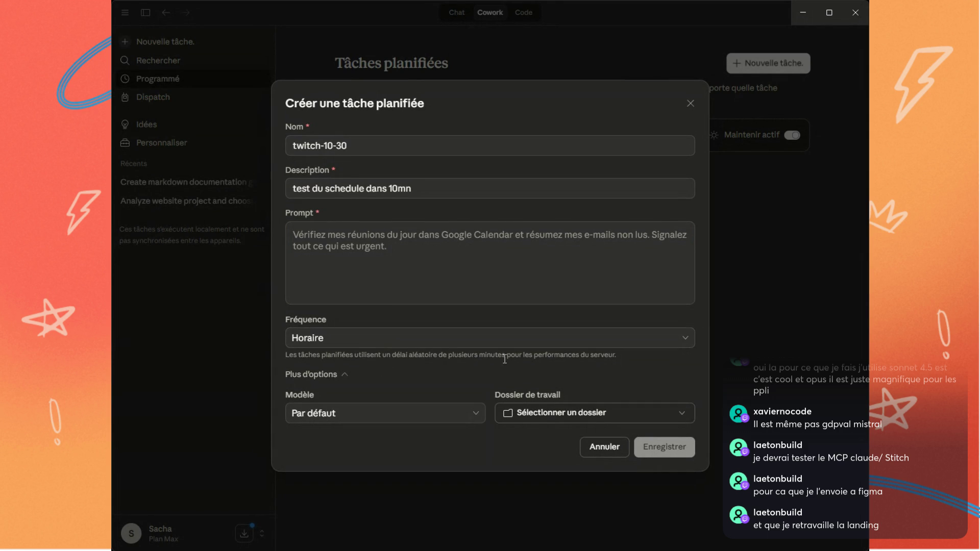
left_click(473, 336)
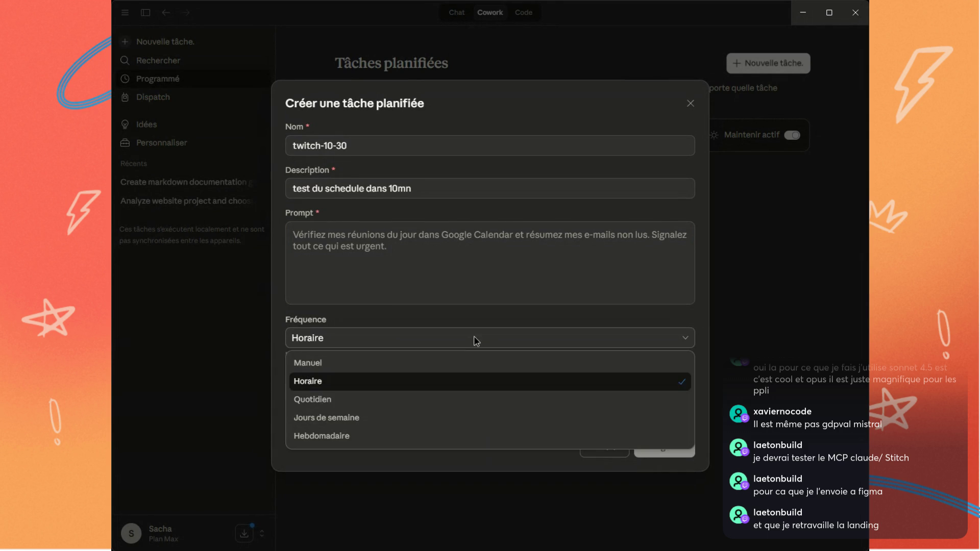
left_click(358, 408)
left_click(301, 352)
type("10:30")
left_click(420, 232)
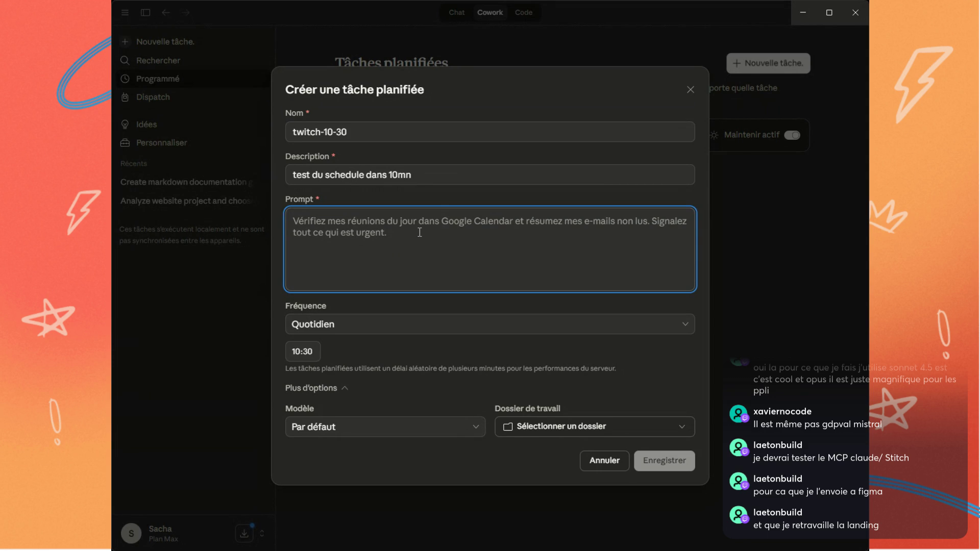
Write the prompt to check overnight CAC 40, NY and Asian market events, then save
type("Est-ce que tu peux aller checker la bourse et les événements boursiers qui se sont passés cette nuit, la journée ?")
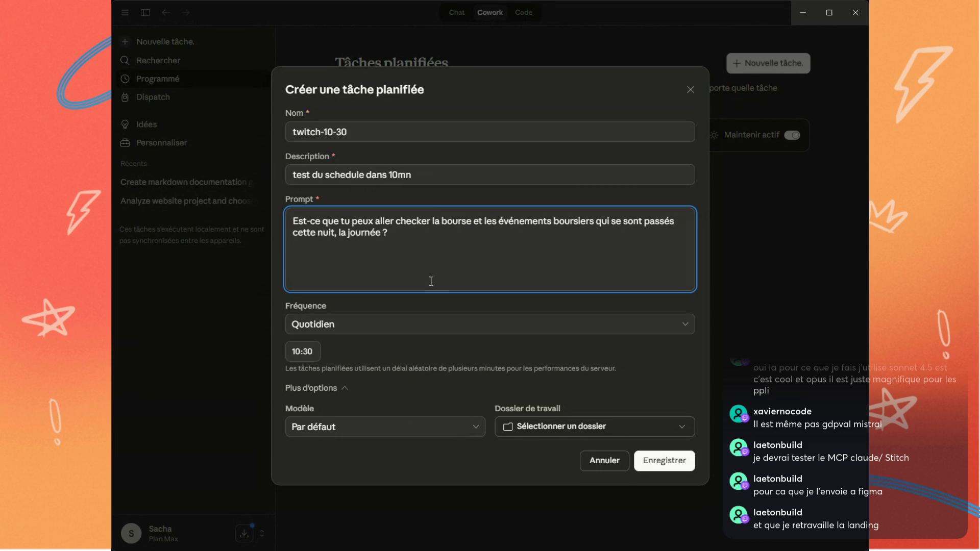
type(" CAC 40")
type(" / ")
type("NY")
type(" /")
type(" Asie")
left_click(351, 429)
left_click(410, 427)
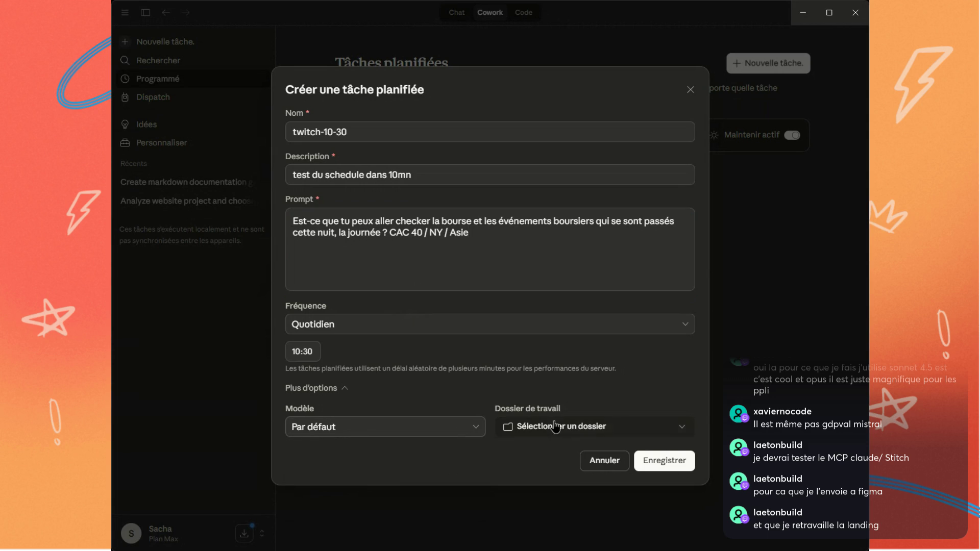
left_click(558, 426)
left_click(594, 395)
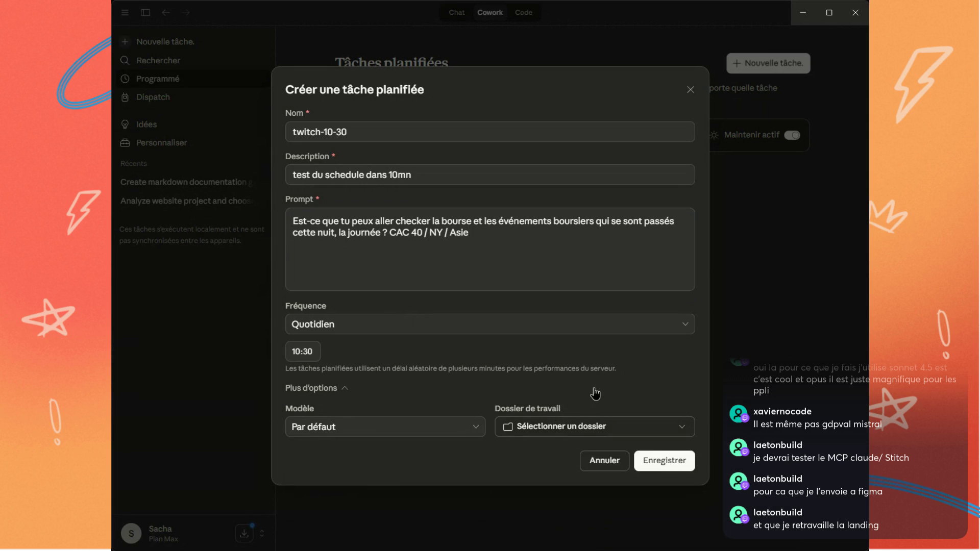
left_click(663, 461)
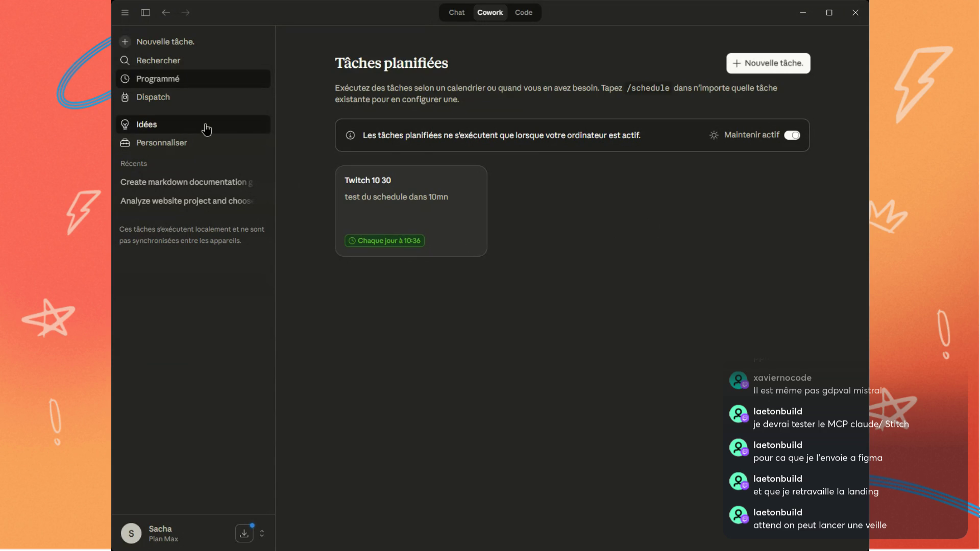
Go from Dispatch to the Idées task-ideas page, widen the window and collapse the sidebar
left_click(152, 96)
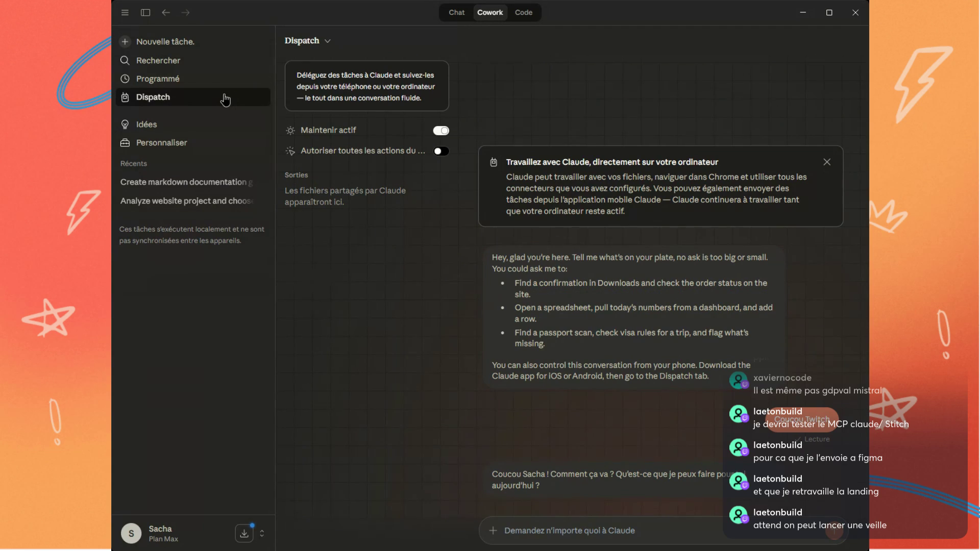
left_click(196, 127)
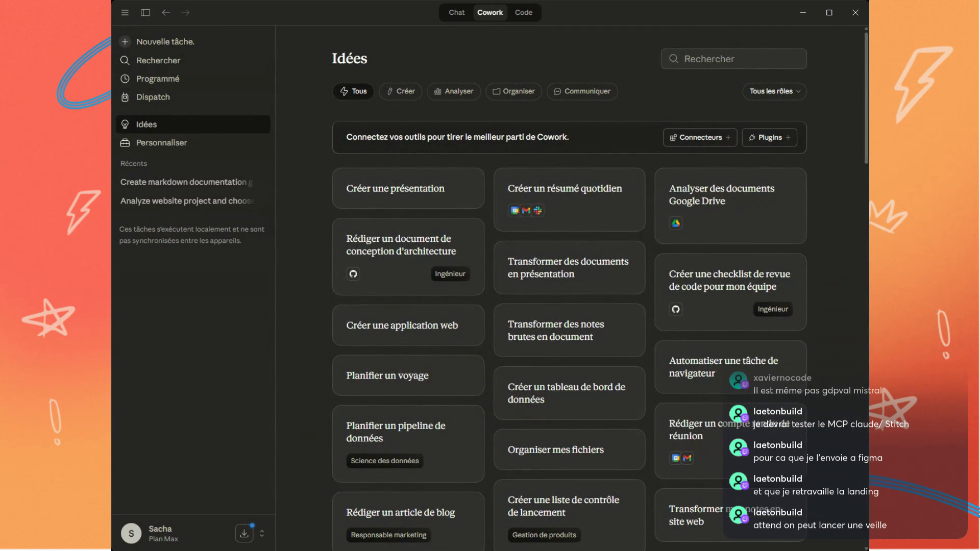
left_click_drag(111, 209, 76, 204)
left_click(109, 12)
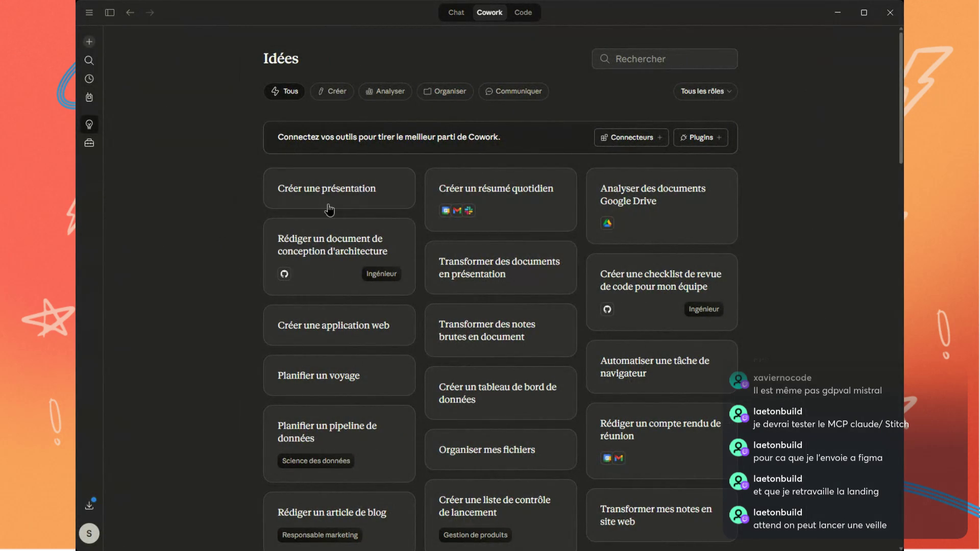
Scroll down through all the Idées cards and back up, then reopen the sidebar for Personnaliser
scroll(757, 288, "down", 6)
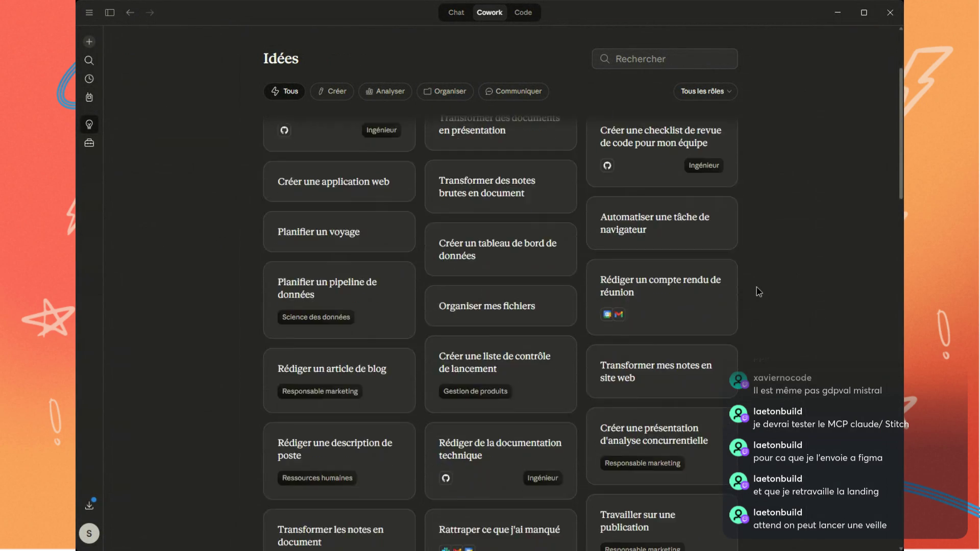
scroll(755, 284, "down", 6)
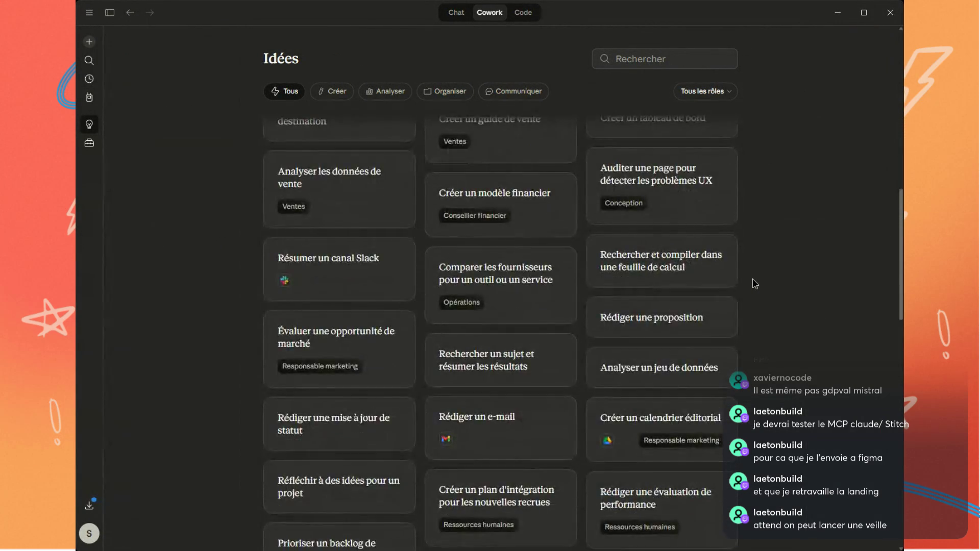
scroll(754, 283, "down", 1)
scroll(755, 284, "down", 10)
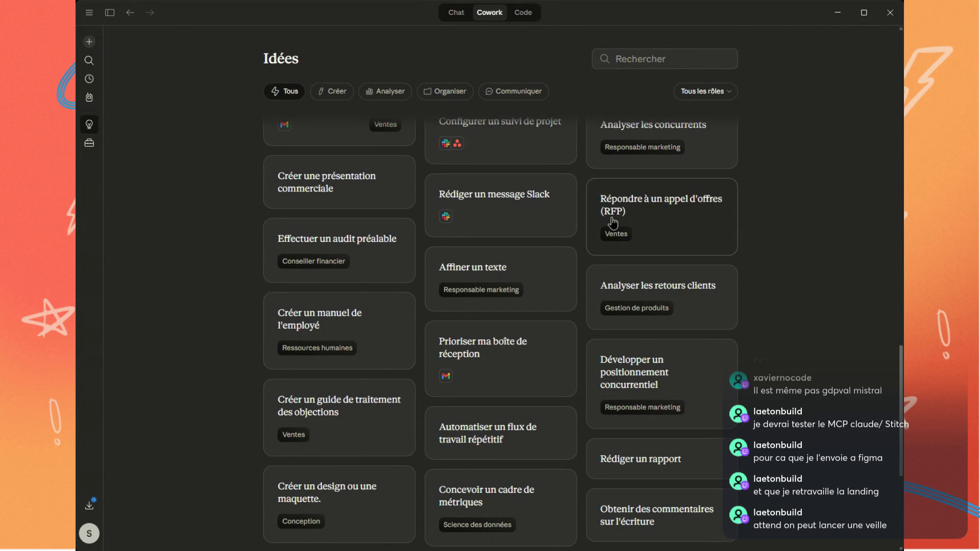
scroll(628, 225, "down", 4)
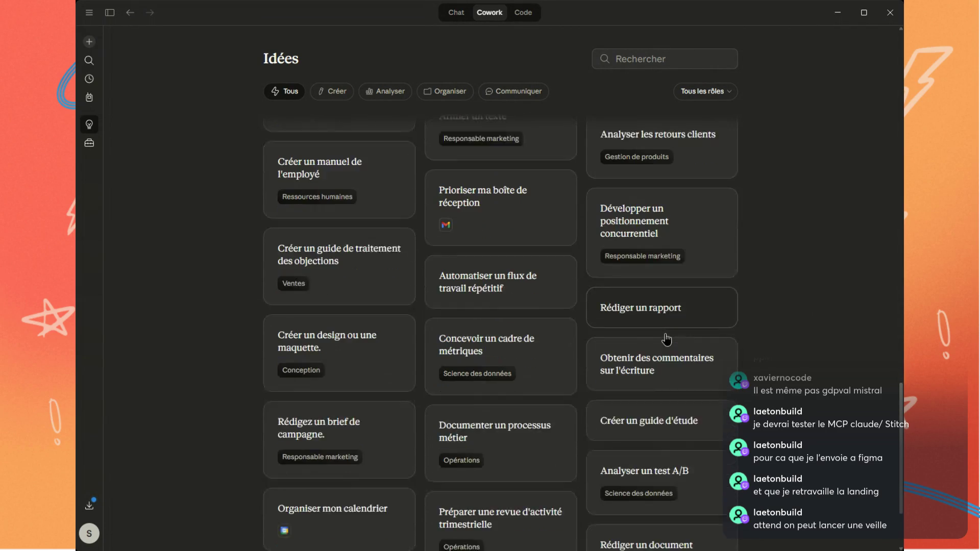
scroll(477, 277, "down", 2)
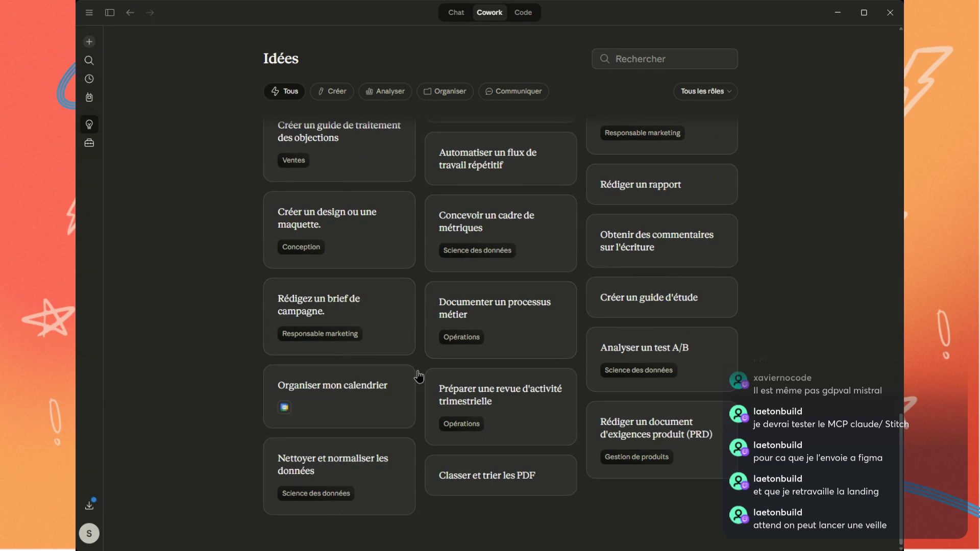
scroll(553, 334, "up", 15)
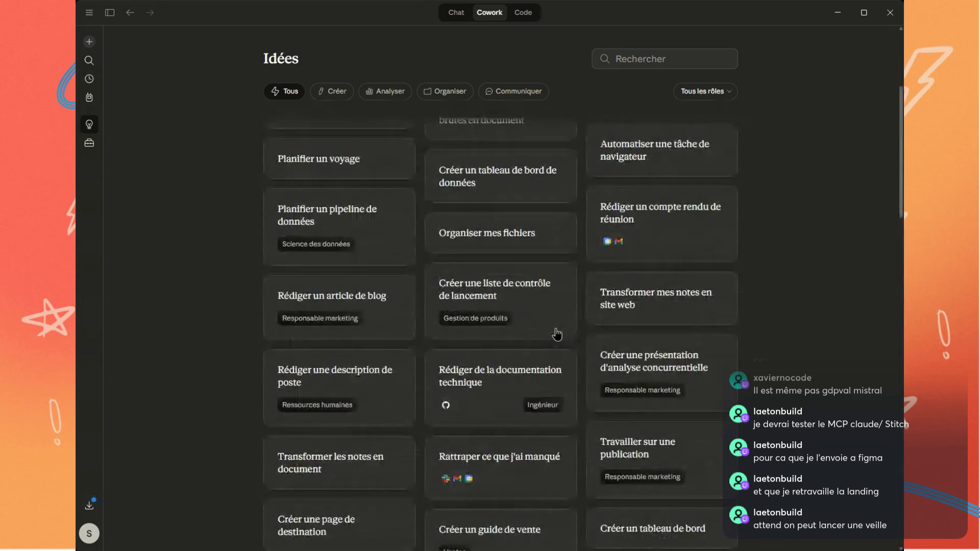
scroll(556, 334, "up", 5)
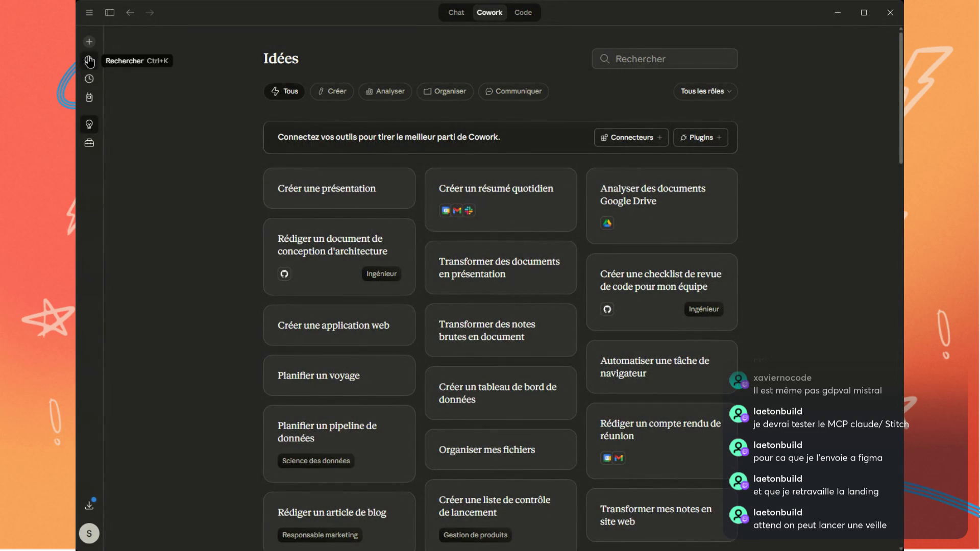
left_click(109, 12)
left_click(120, 152)
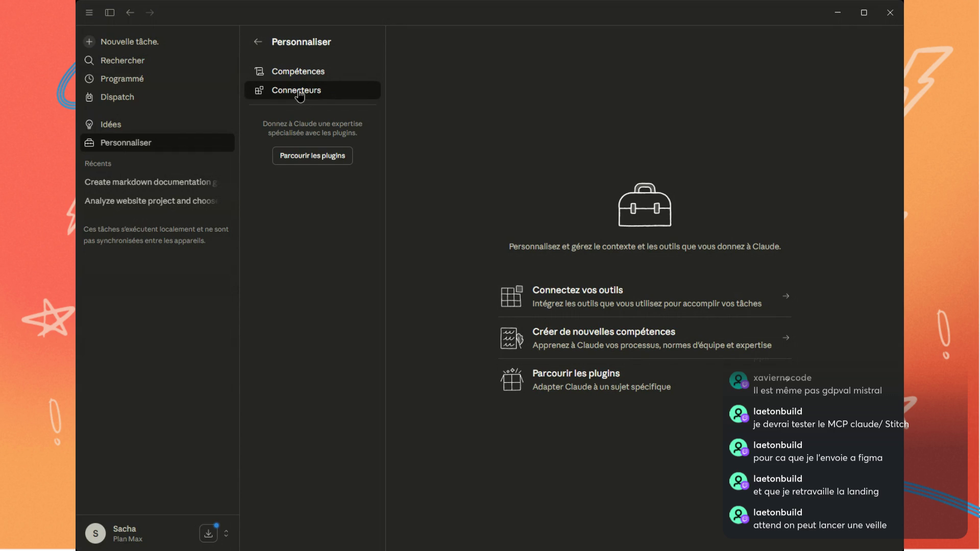
Open Parcourir les plugins, scroll the Par Anthropic & Partners grid, and switch to Personnel
left_click(319, 159)
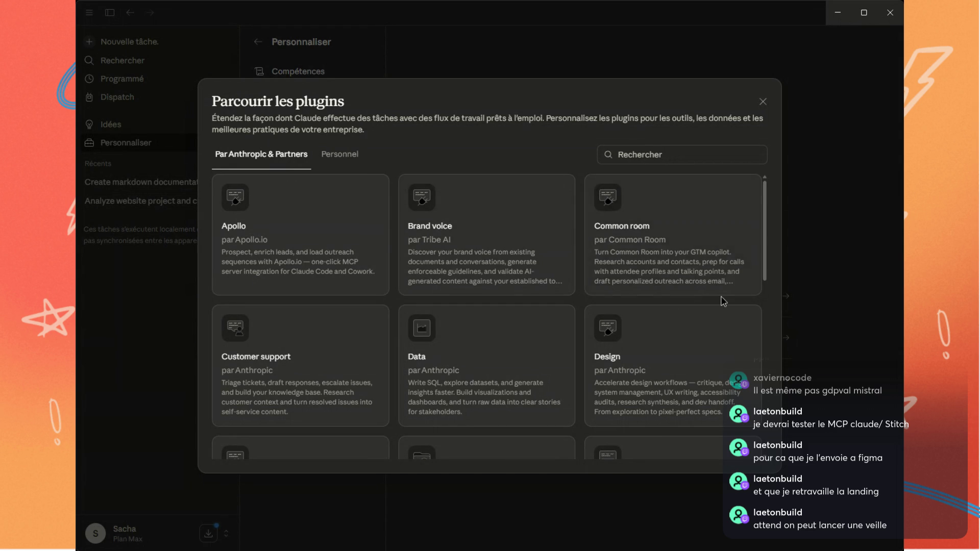
scroll(721, 295, "down", 5)
scroll(714, 295, "down", 5)
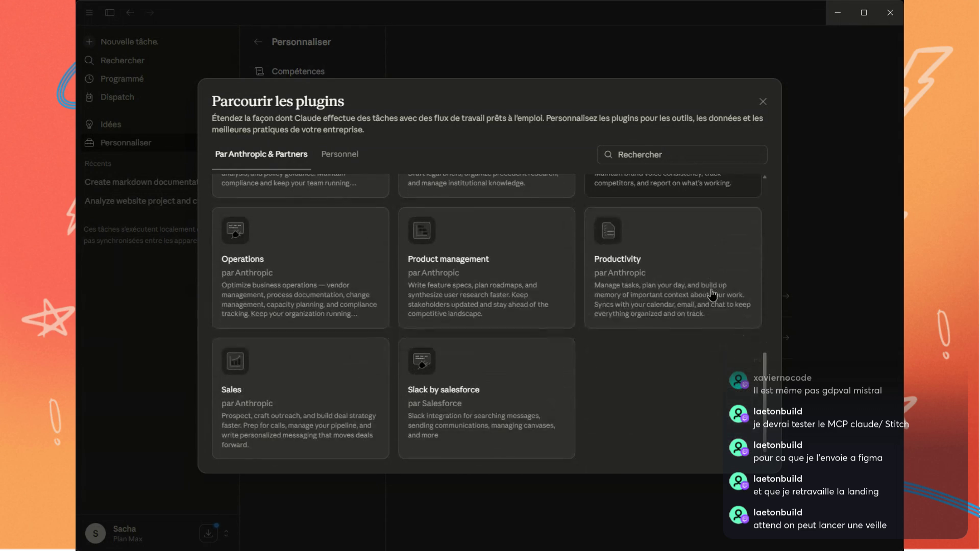
scroll(615, 380, "up", 10)
left_click(350, 156)
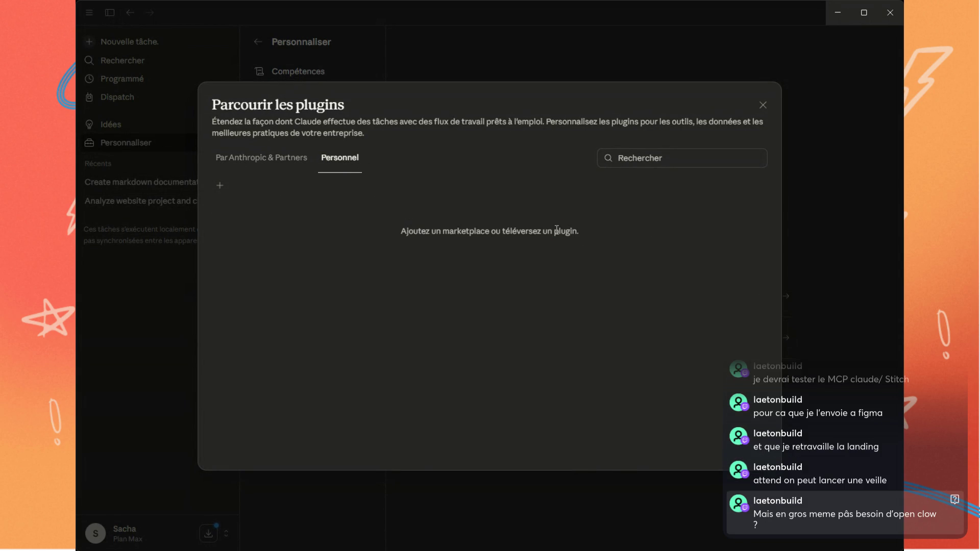
On the empty Personnel plugins list, choose to add a plugin marketplace from the + menu
left_click_drag(554, 232, 577, 232)
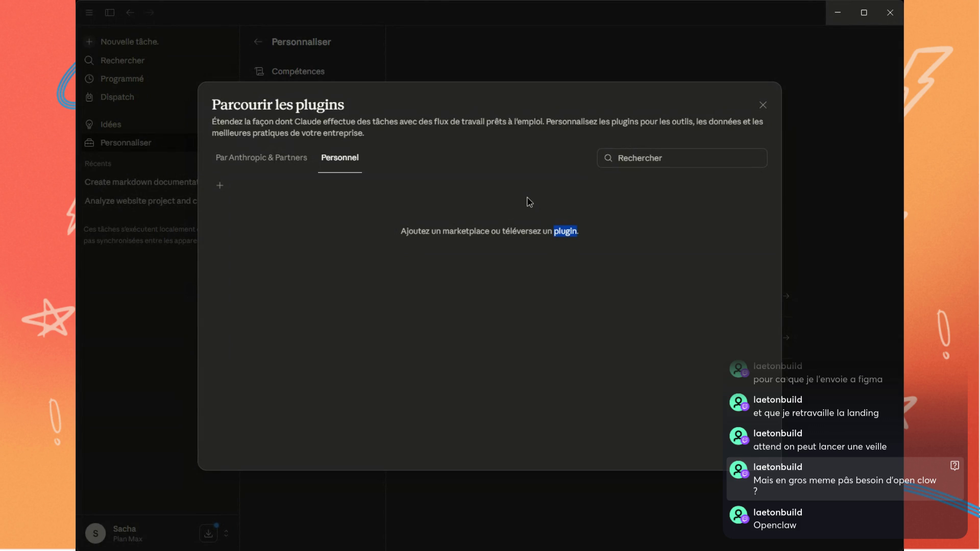
left_click(529, 201)
left_click(222, 187)
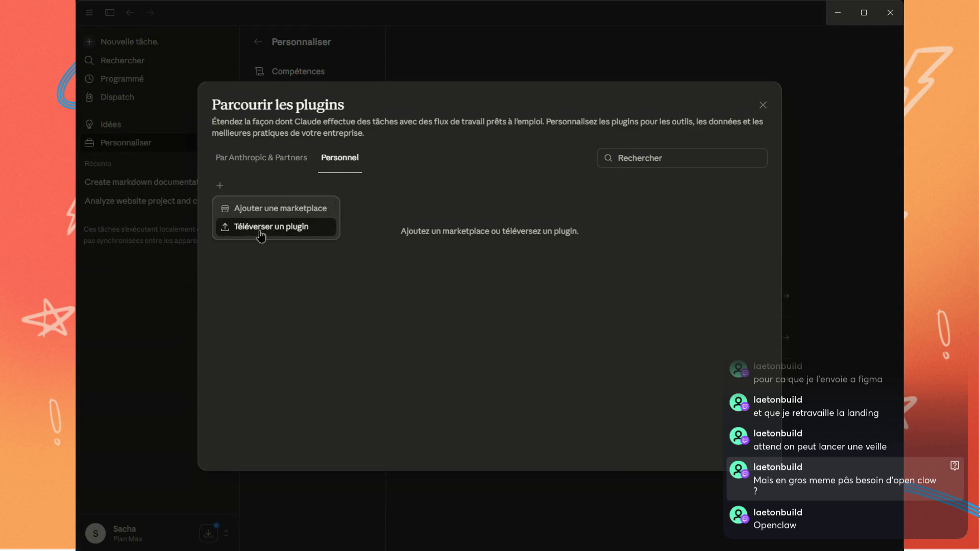
left_click(280, 213)
left_click(353, 338)
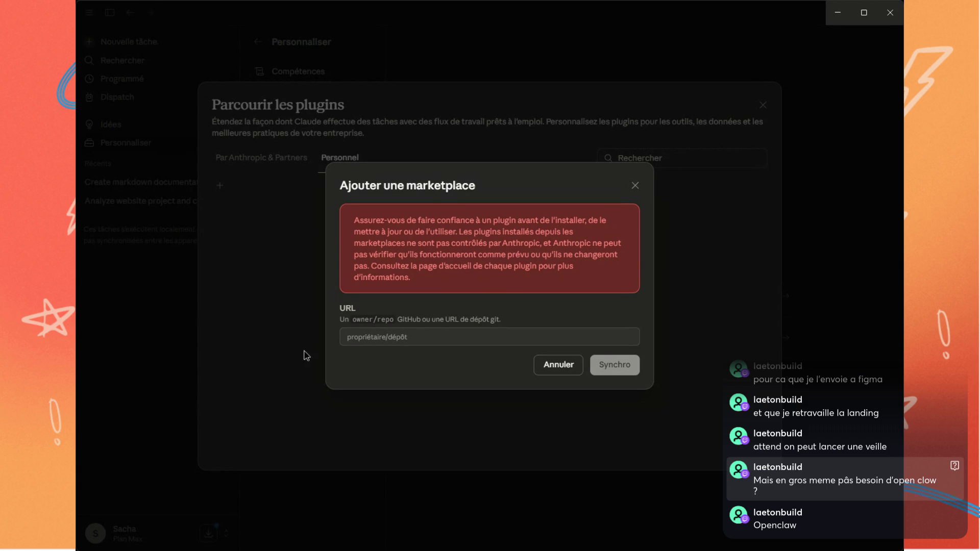
left_click(761, 249)
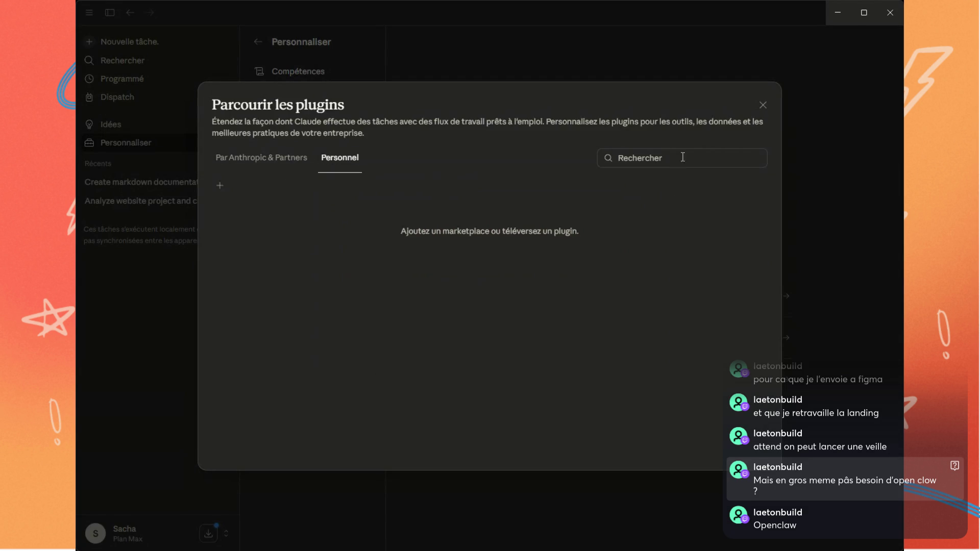
Close the plugin browser, view Connecteurs and the Bureau settings, and bring up the add-connector options
left_click(761, 105)
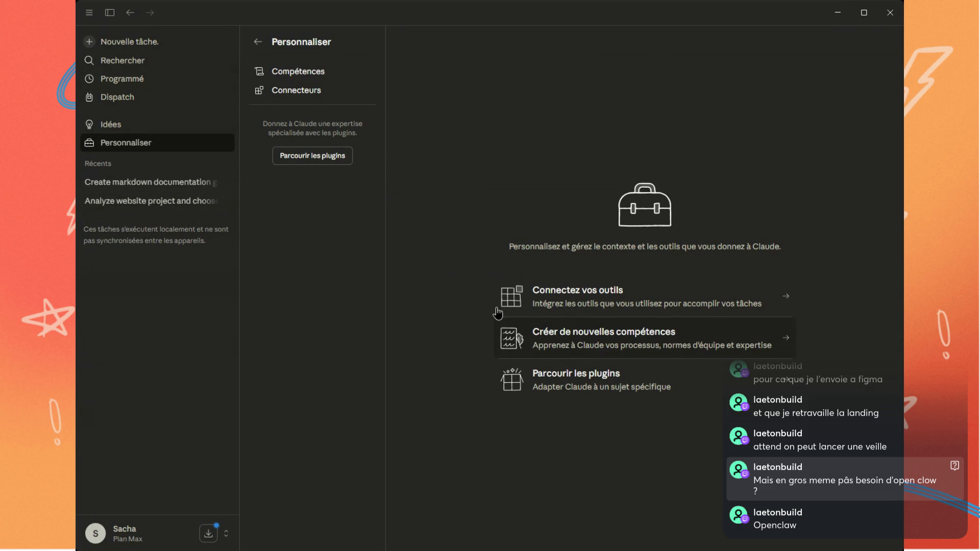
left_click(305, 96)
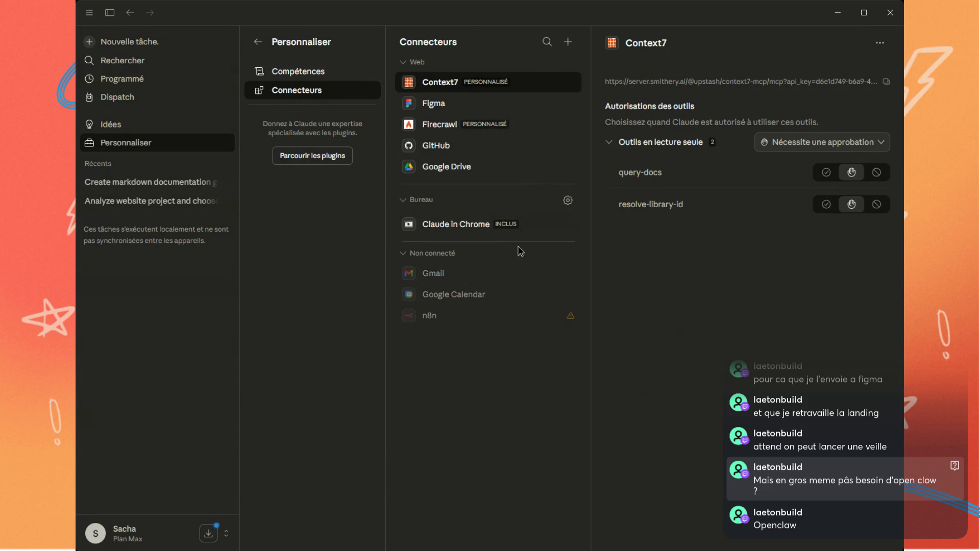
left_click(568, 200)
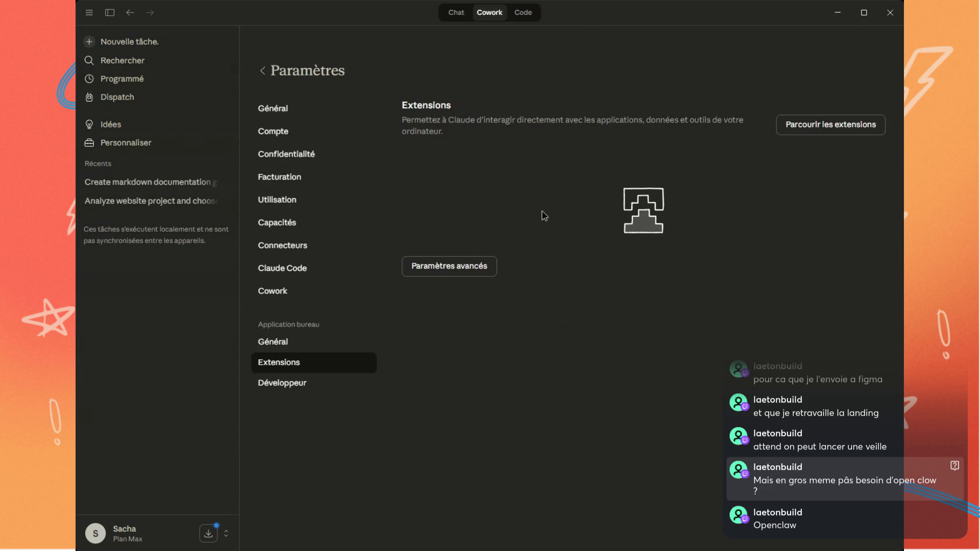
left_click(263, 71)
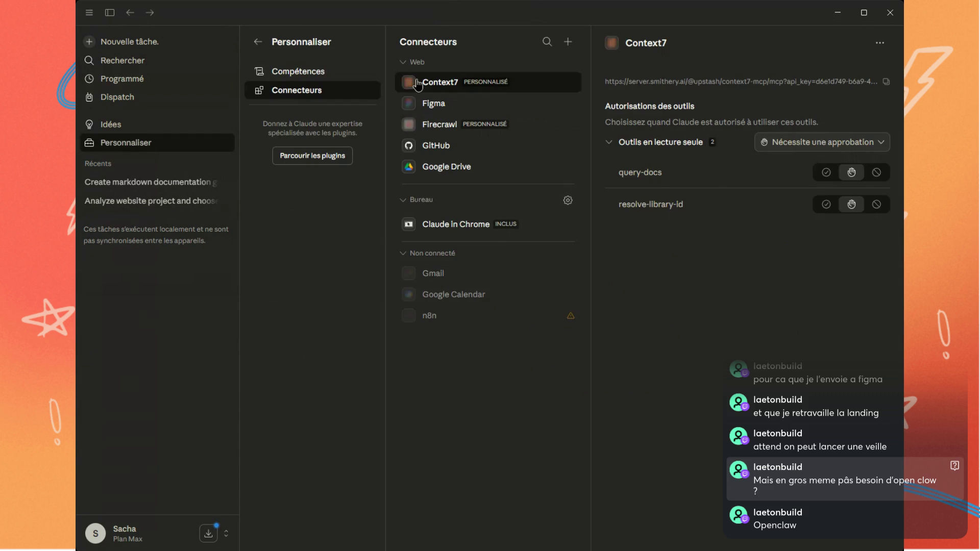
left_click(568, 42)
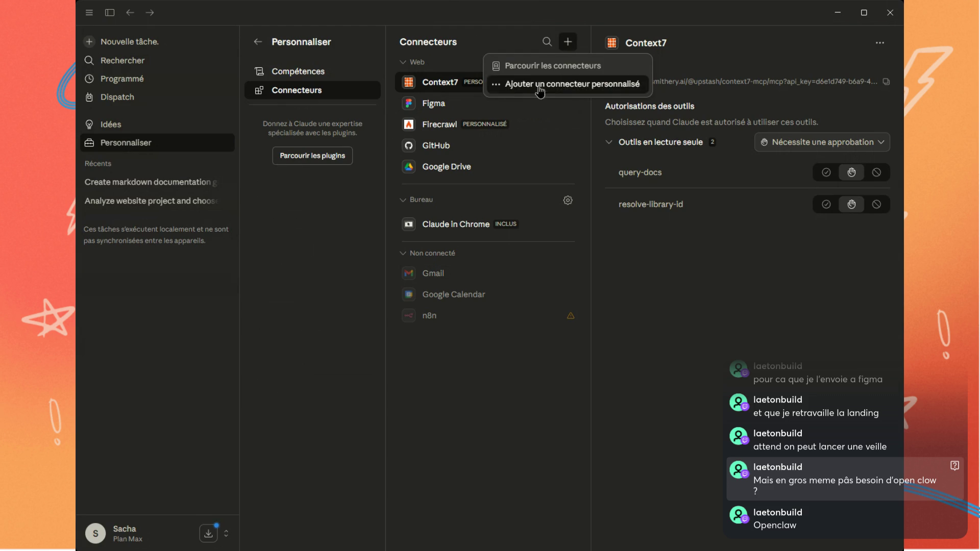
Browse the Connecteurs catalogue, scrolling past Gmail, Notion, Google Drive and Context7 down to Airtable
left_click(505, 67)
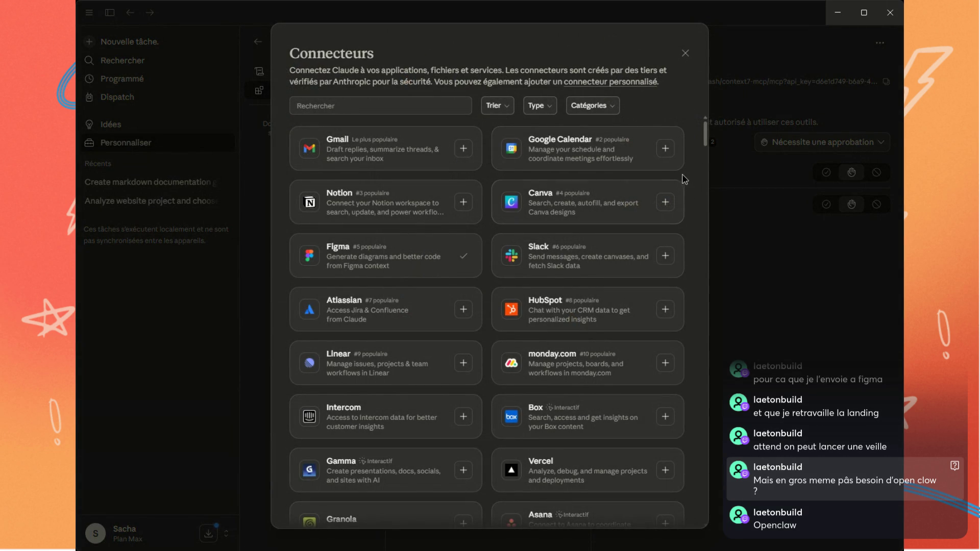
scroll(691, 184, "down", 5)
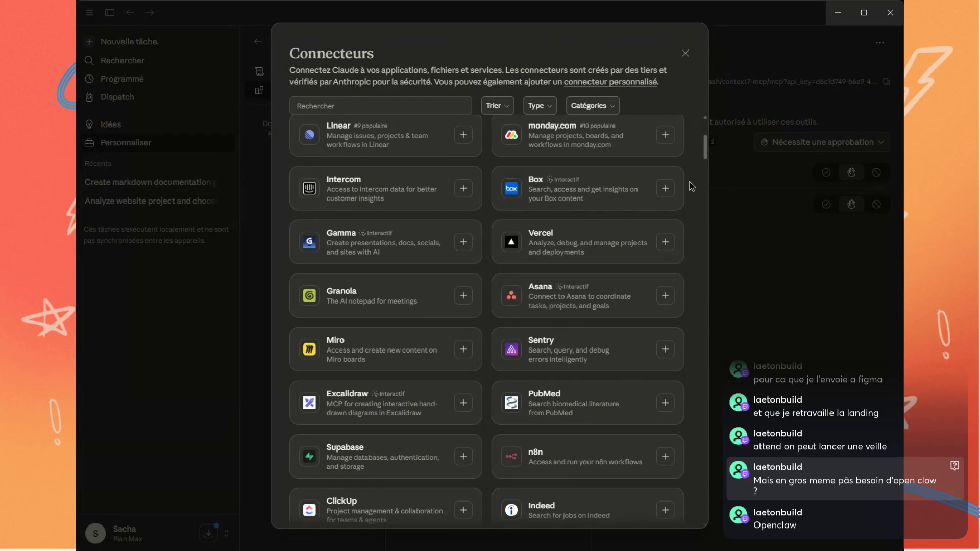
scroll(688, 182, "down", 5)
scroll(689, 182, "up", 2)
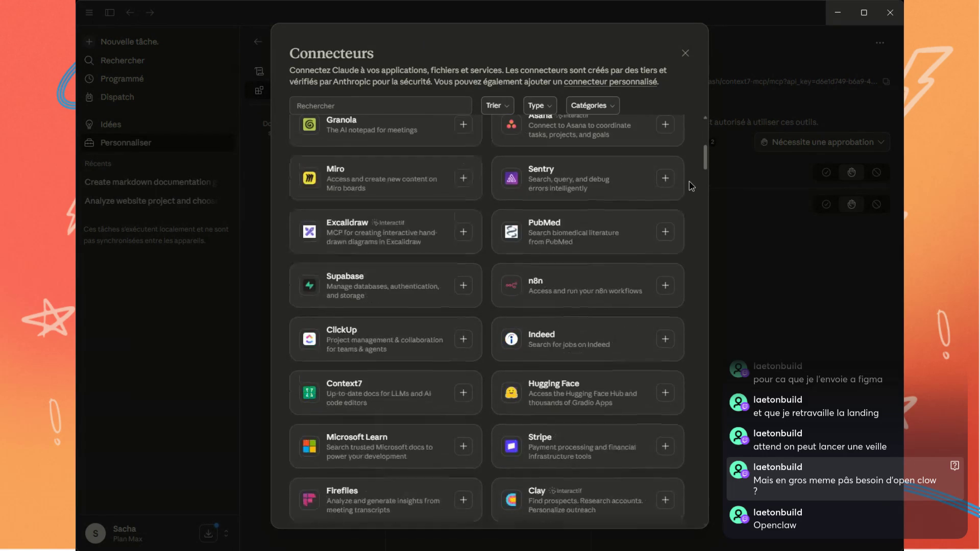
scroll(658, 230, "up", 5)
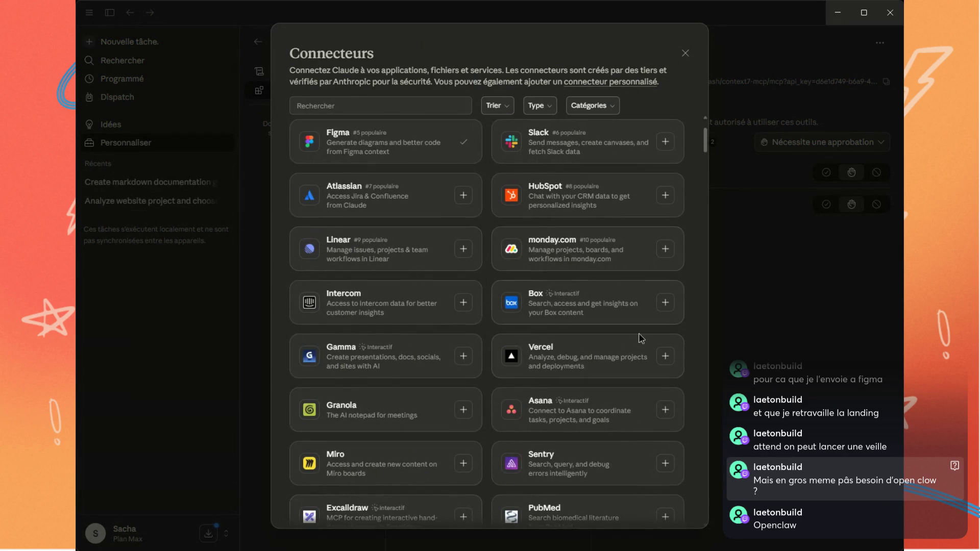
scroll(663, 272, "down", 8)
scroll(597, 373, "down", 12)
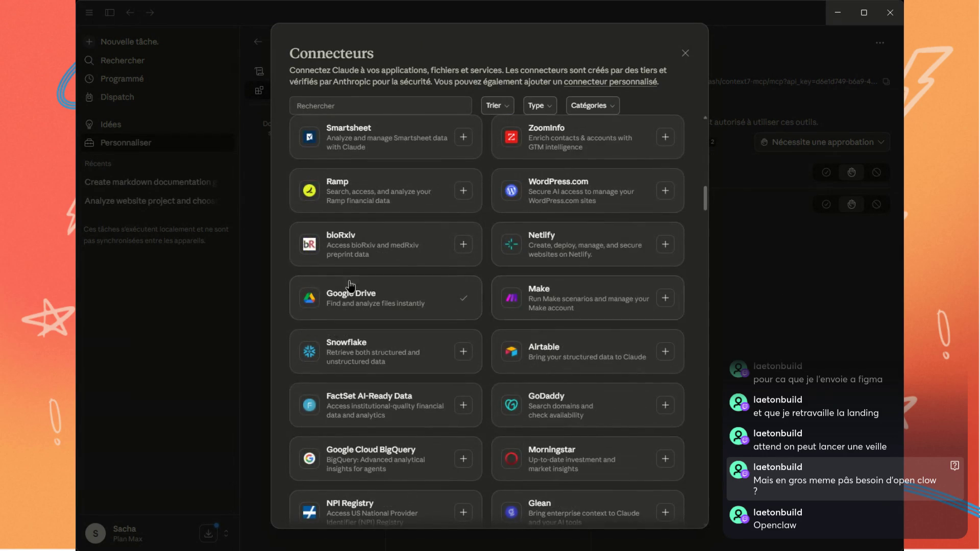
scroll(598, 373, "down", 7)
scroll(590, 293, "up", 6)
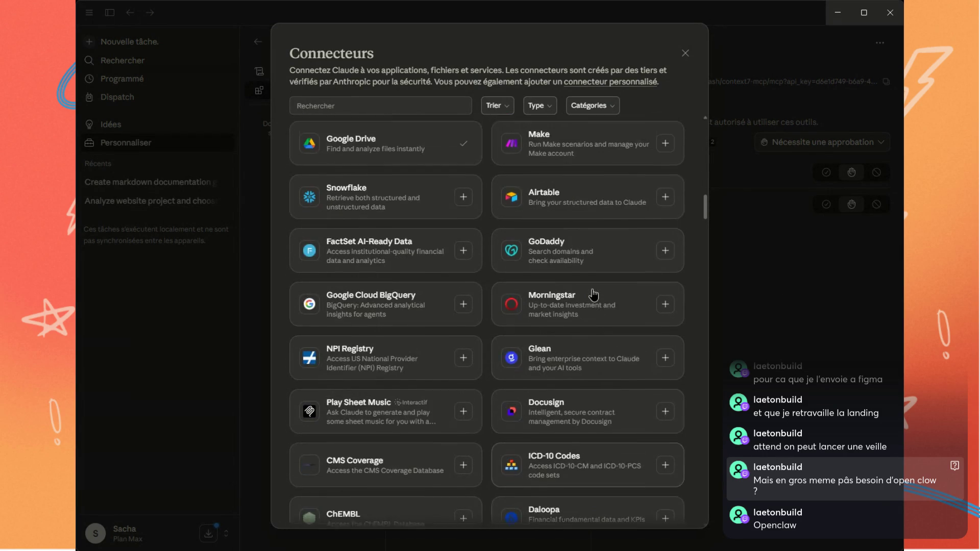
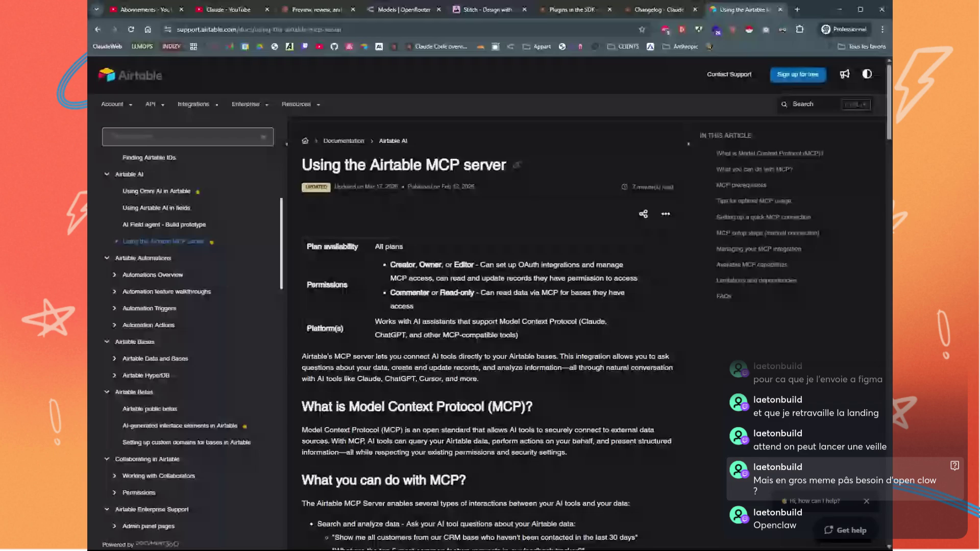
Highlight the article's last-updated date, supported AI platforms and capabilities such as Create records
left_click_drag(206, 187, 211, 187)
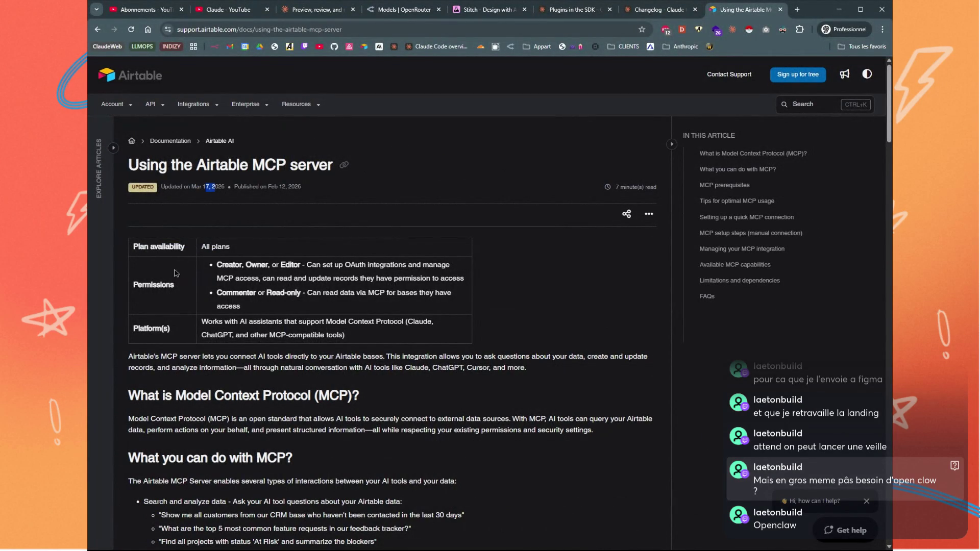
left_click(218, 276)
left_click_drag(223, 322, 424, 322)
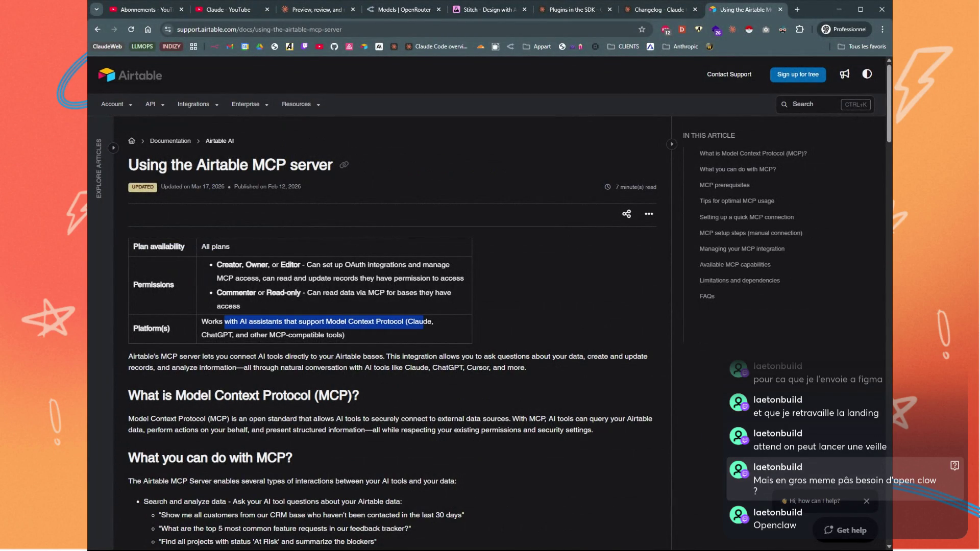
left_click(395, 338)
scroll(336, 320, "down", 1)
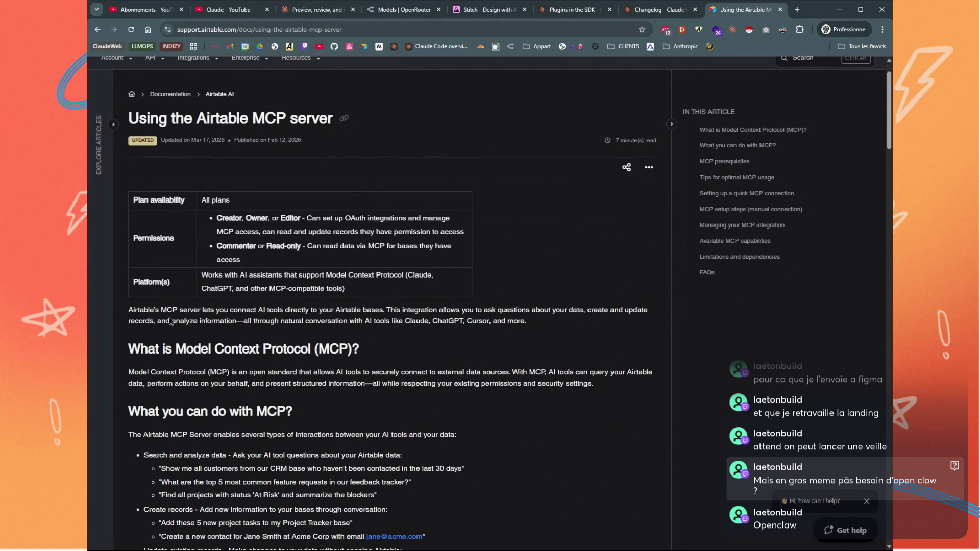
scroll(210, 322, "down", 2)
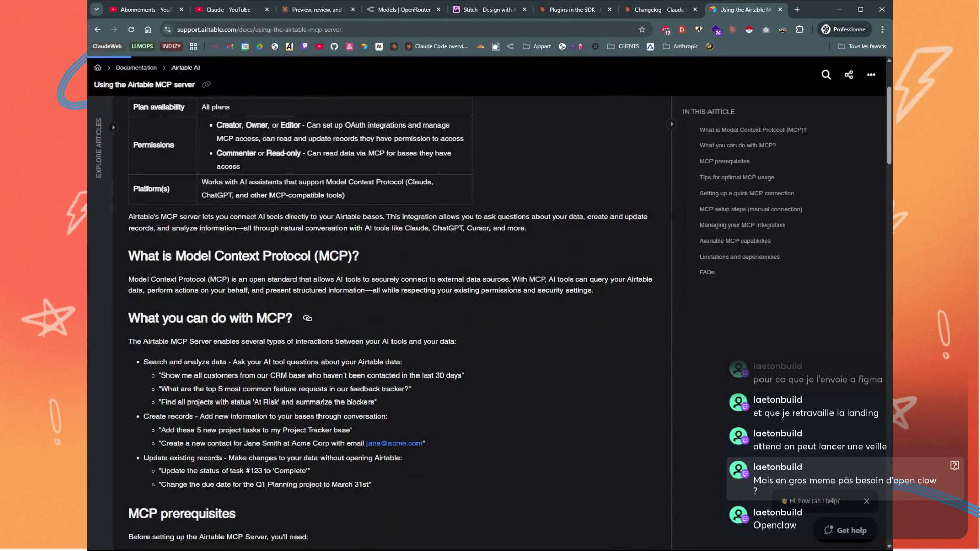
scroll(174, 311, "down", 1)
left_click_drag(148, 315, 248, 315)
left_click_drag(143, 370, 200, 370)
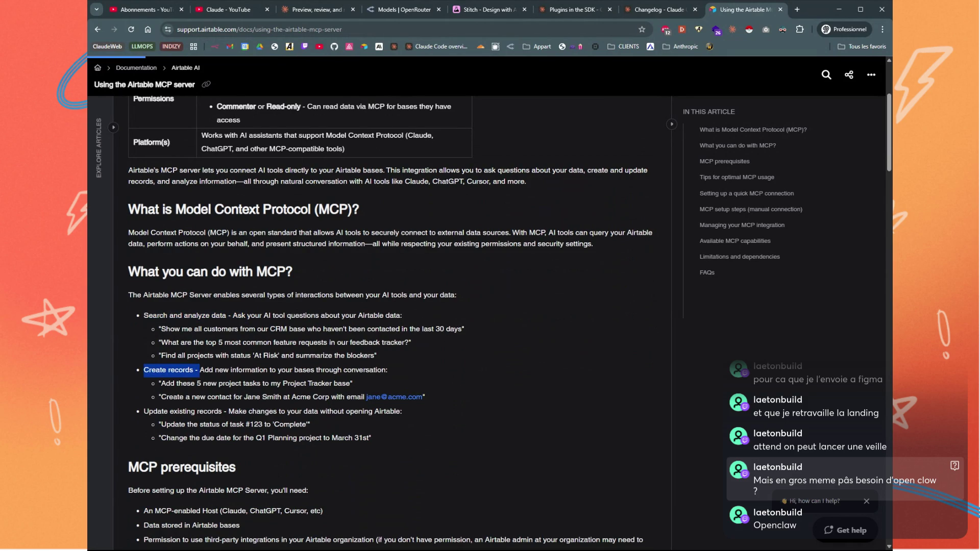
left_click_drag(154, 411, 234, 411)
Read through the prerequisites and usage tips down to 'Setting up a quick MCP connection'
scroll(371, 379, "down", 2)
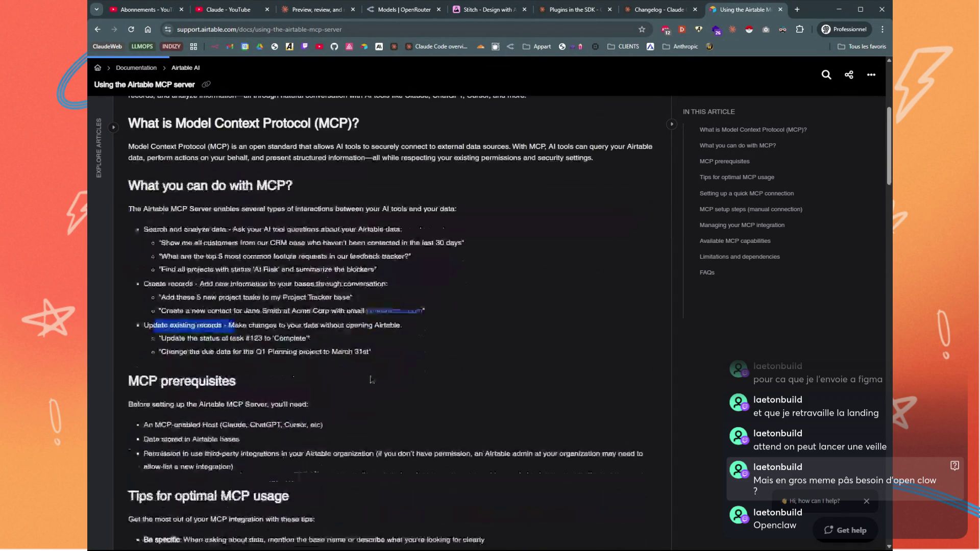
scroll(314, 337, "down", 2)
mouse_move(160, 339)
left_mouse_down()
mouse_move(225, 339)
mouse_move(220, 353)
mouse_move(267, 353)
left_mouse_up()
scroll(294, 359, "down", 1)
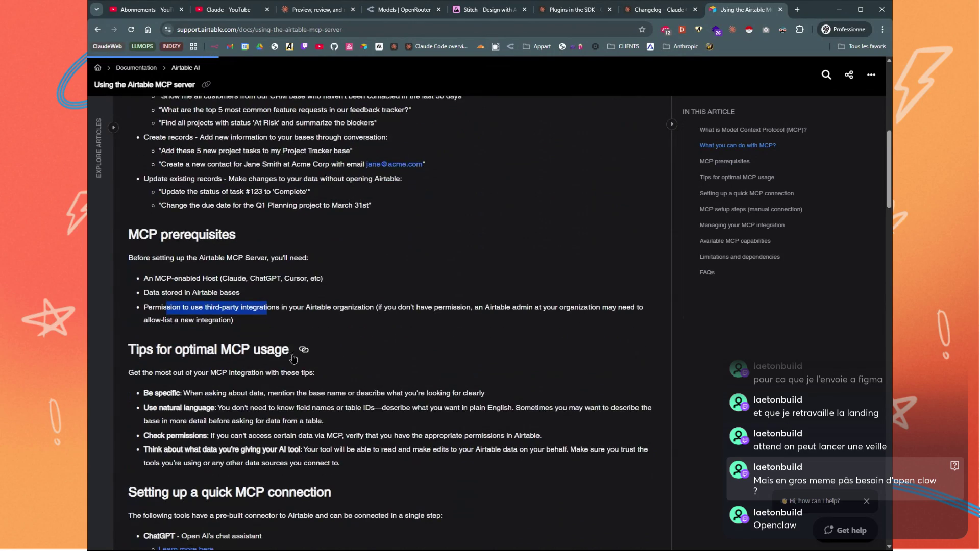
scroll(294, 359, "down", 1)
left_click_drag(158, 347, 199, 347)
left_click(196, 386)
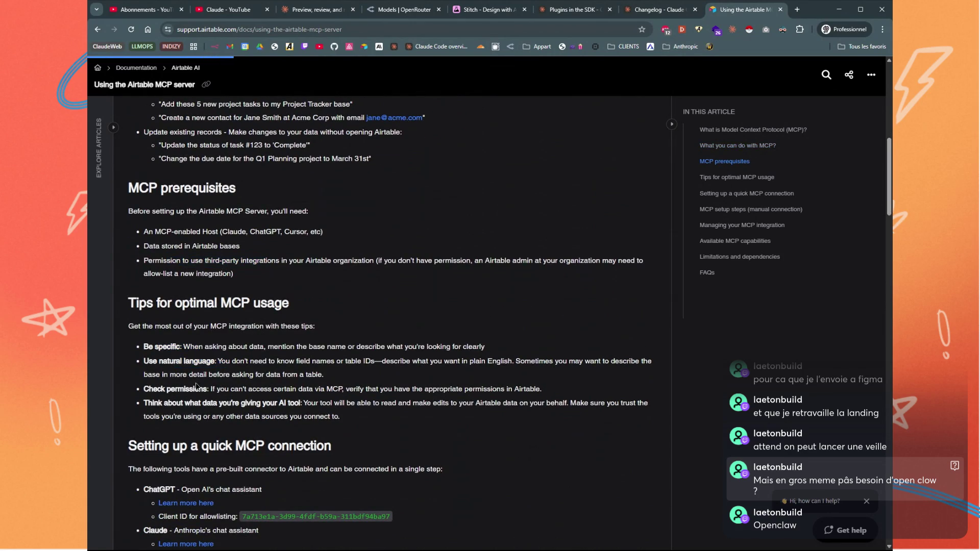
left_click_drag(194, 402, 217, 403)
scroll(217, 402, "down", 4)
scroll(388, 321, "down", 2)
scroll(388, 321, "down", 1)
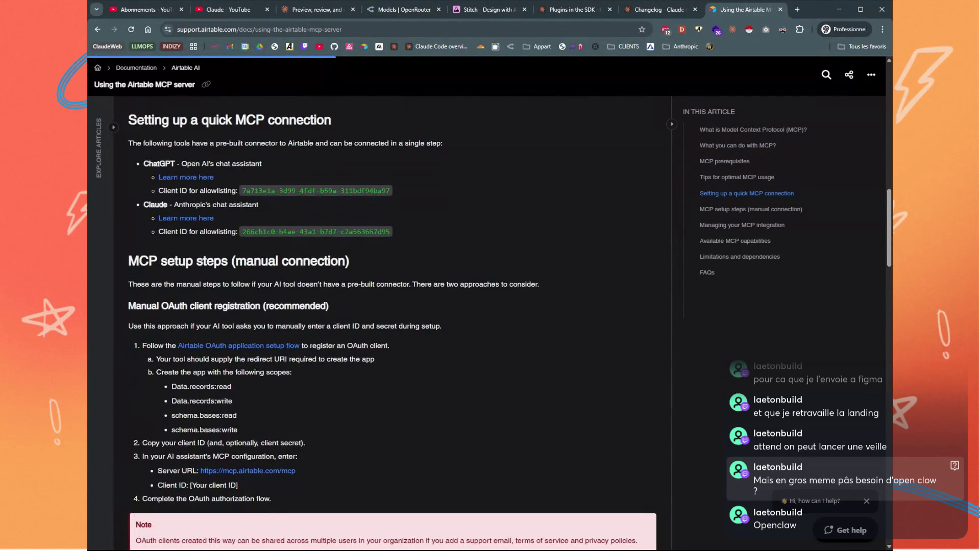
Highlight the Manual OAuth client registration heading and the client ID placeholder in the configuration
scroll(191, 302, "down", 1)
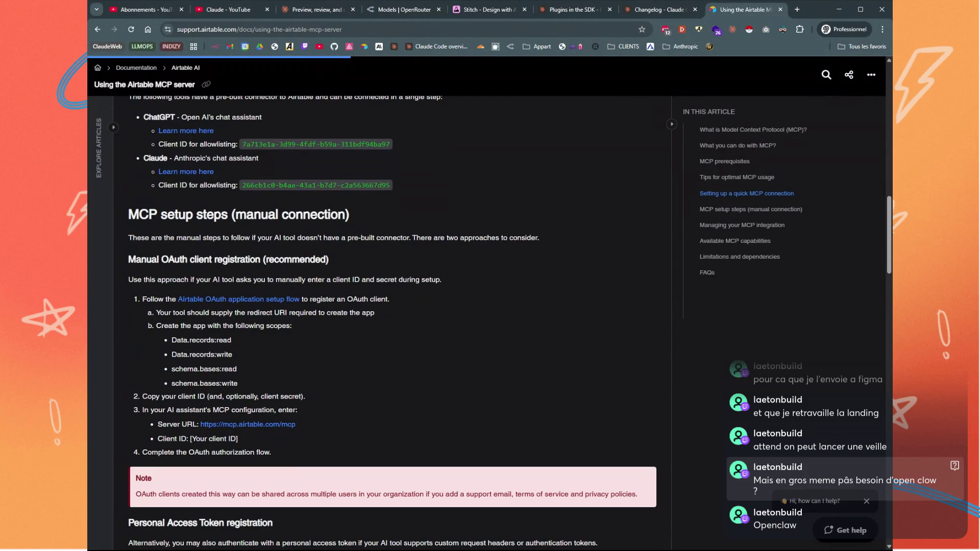
left_click_drag(136, 259, 261, 259)
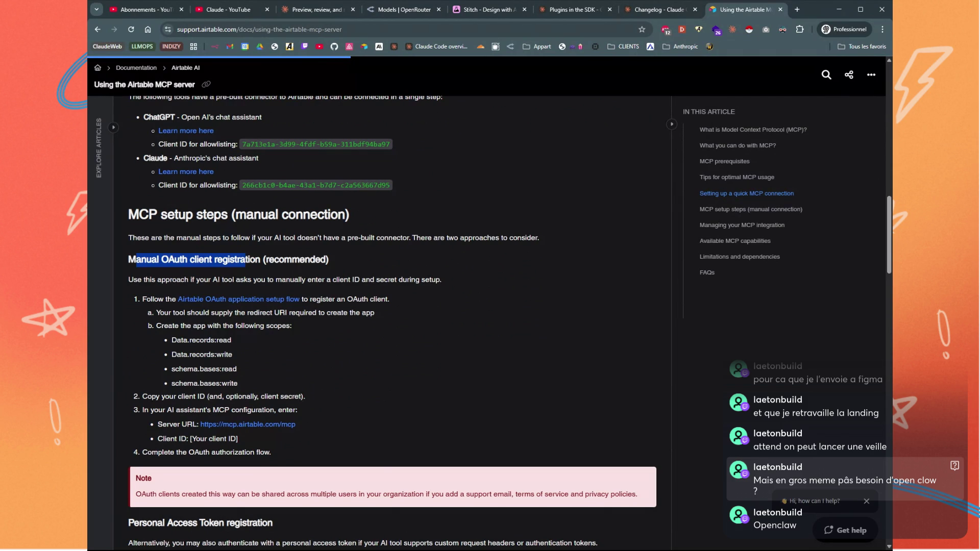
scroll(244, 259, "down", 2)
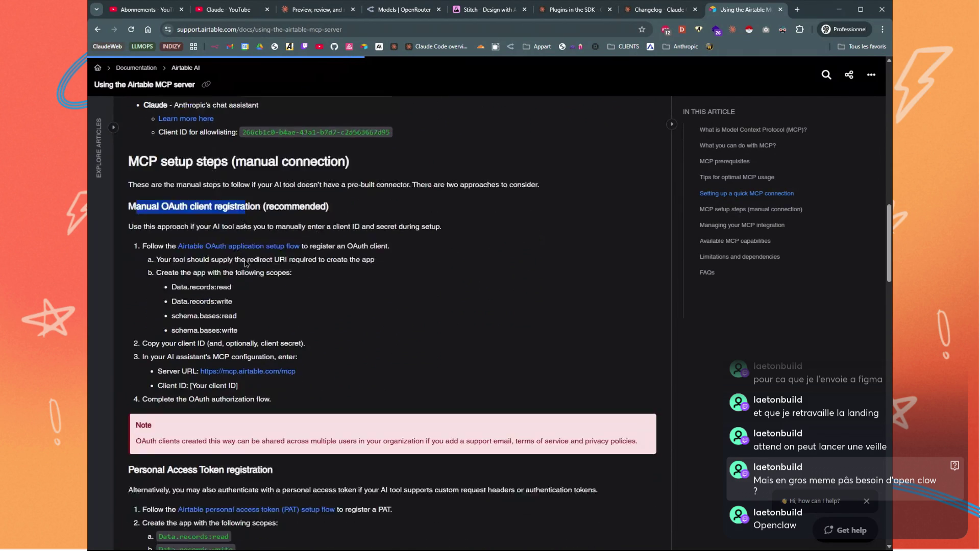
left_click(329, 334)
mouse_move(329, 335)
left_mouse_down()
mouse_move(201, 331)
mouse_move(190, 346)
left_mouse_up()
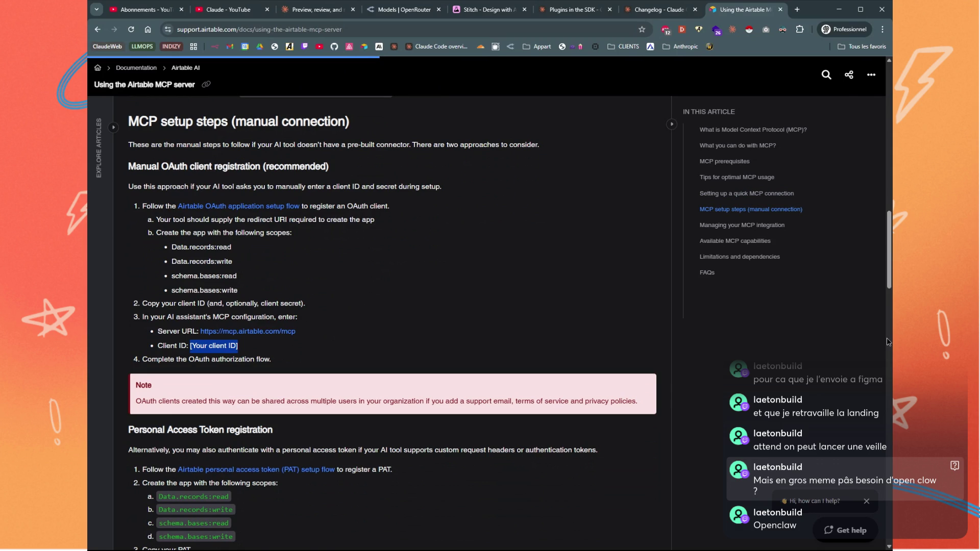
scroll(305, 326, "down", 2)
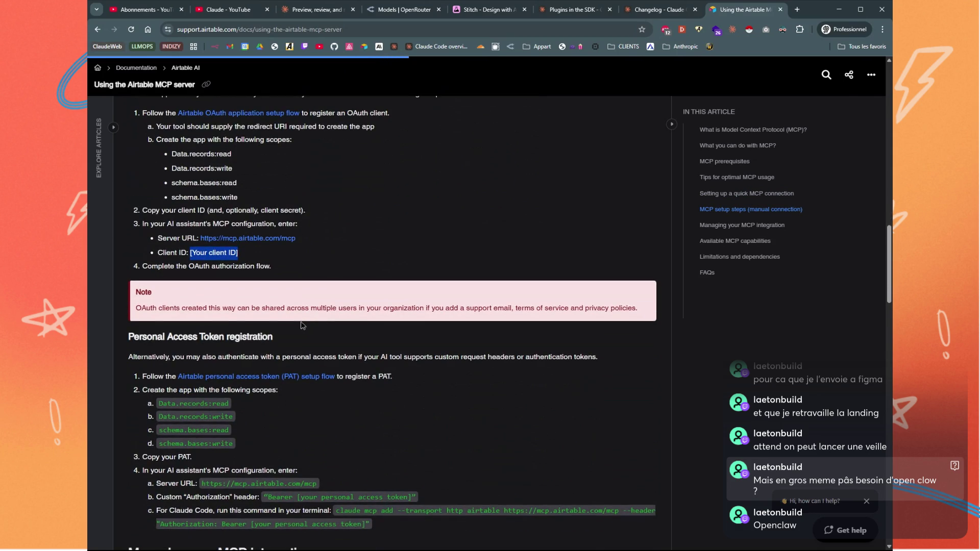
left_click(296, 330)
Highlight the Personal Access Token registration heading and Bearer header, continuing to 'Managing your MCP integration'
mouse_move(278, 340)
left_mouse_down()
mouse_move(143, 111)
mouse_move(133, 338)
left_mouse_up()
left_click(136, 337)
scroll(378, 343, "down", 1)
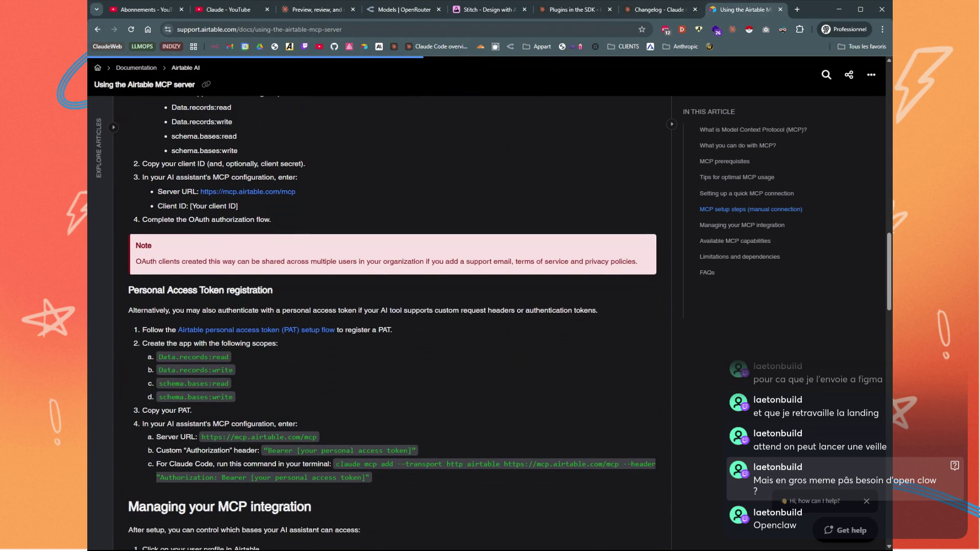
scroll(264, 380, "down", 2)
mouse_move(204, 344)
left_mouse_down()
mouse_move(332, 345)
mouse_move(284, 357)
mouse_move(339, 368)
mouse_move(613, 371)
left_mouse_up()
left_click(614, 371)
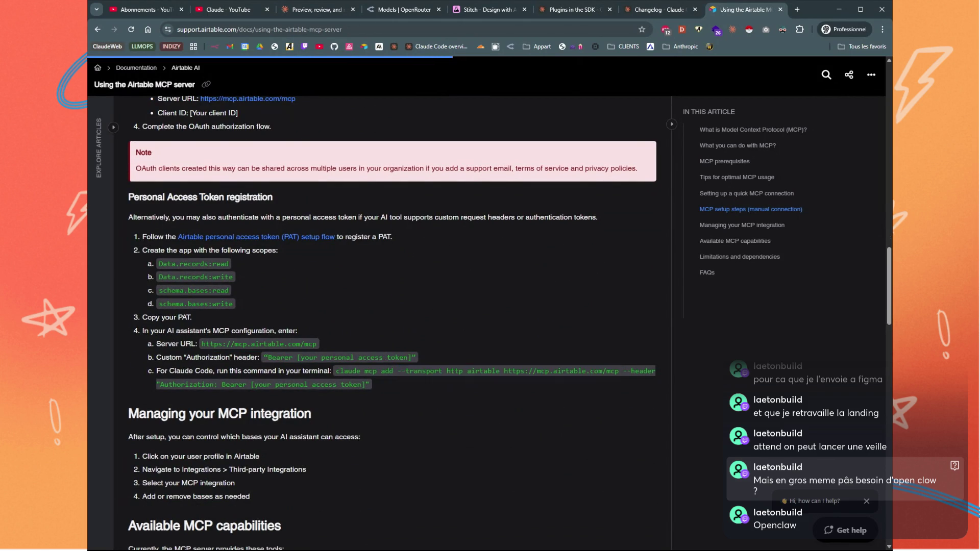
scroll(321, 375, "down", 1)
scroll(473, 330, "down", 1)
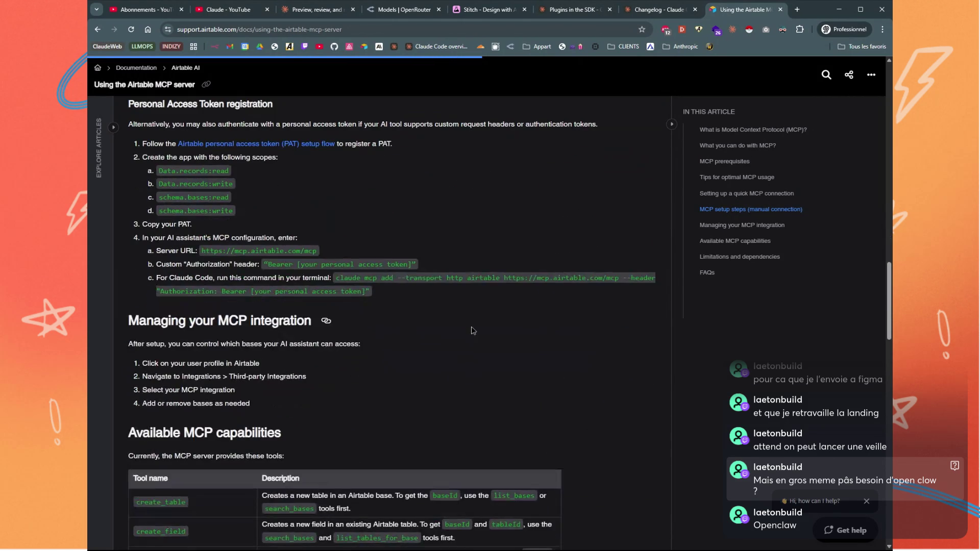
Highlight the tool names create_table, create_field, update_table, update_field and create_records_for_table
scroll(375, 337, "down", 3)
scroll(314, 323, "down", 1)
double_click(161, 316)
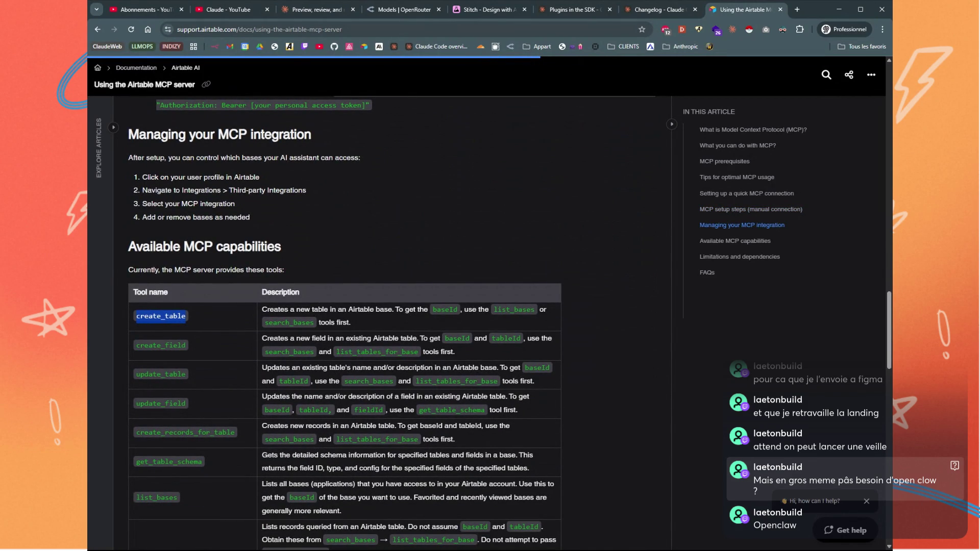
double_click(161, 345)
left_click_drag(148, 374, 186, 374)
double_click(152, 403)
scroll(152, 401, "down", 1)
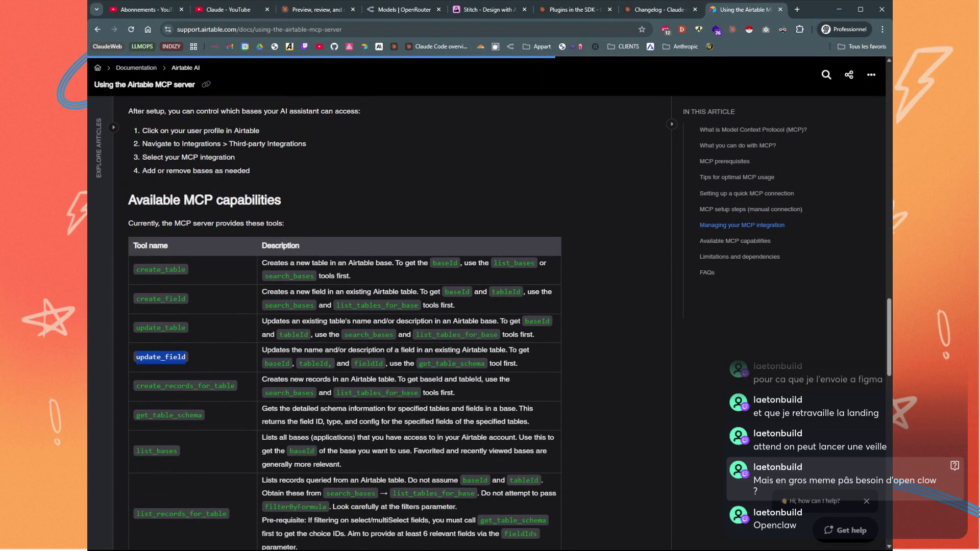
left_click_drag(149, 386, 227, 386)
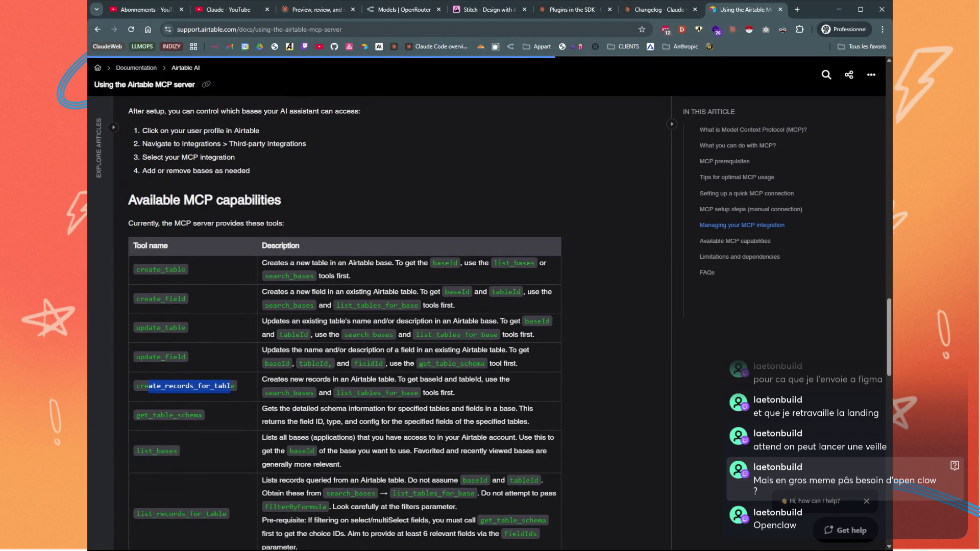
Read the rest of the tools table down to 'Limitations and dependencies' and the FAQs
scroll(226, 386, "down", 1)
left_click_drag(145, 371, 227, 374)
scroll(202, 371, "down", 1)
scroll(202, 350, "down", 2)
scroll(227, 374, "down", 2)
left_click_drag(157, 337, 210, 337)
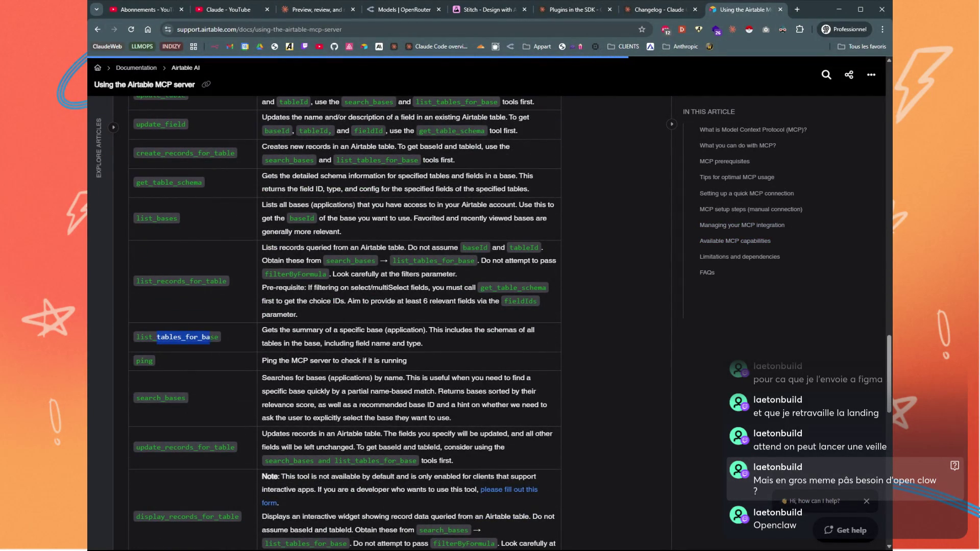
scroll(210, 336, "down", 2)
left_click_drag(144, 305, 186, 305)
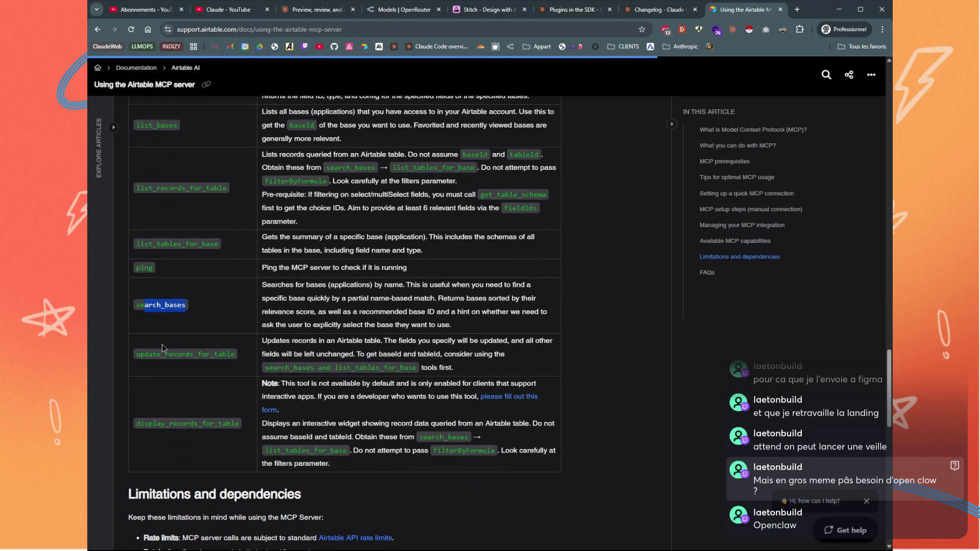
scroll(162, 347, "up", 3)
scroll(164, 346, "down", 3)
scroll(165, 344, "down", 5)
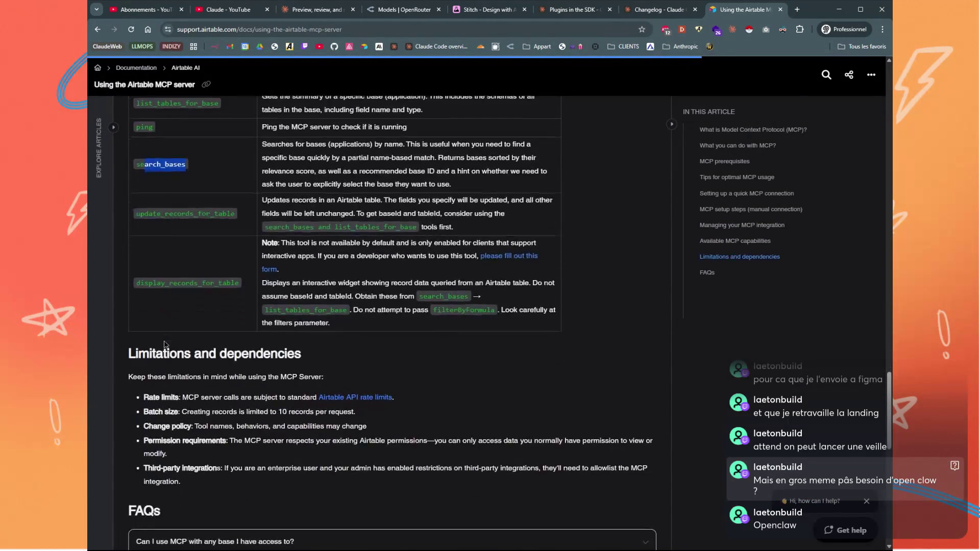
scroll(332, 326, "down", 1)
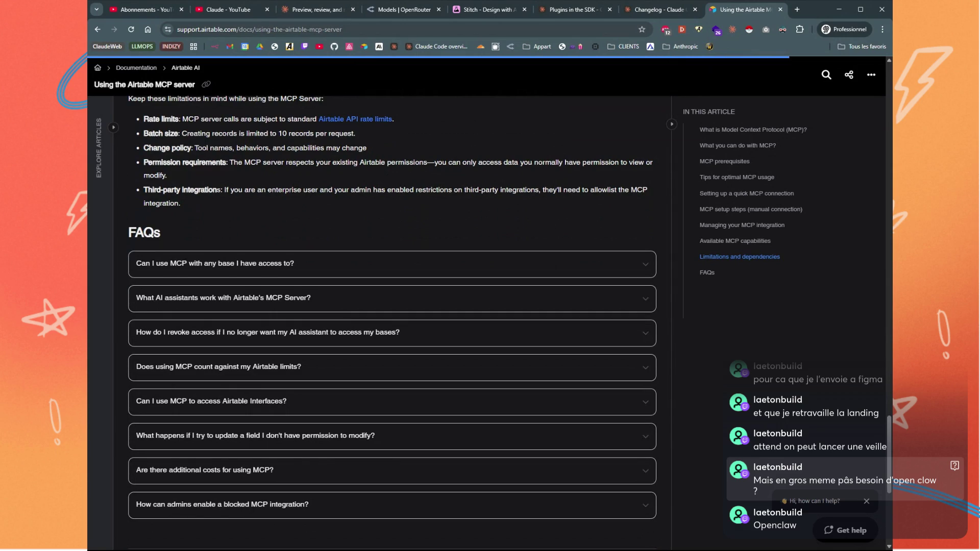
scroll(335, 320, "down", 1)
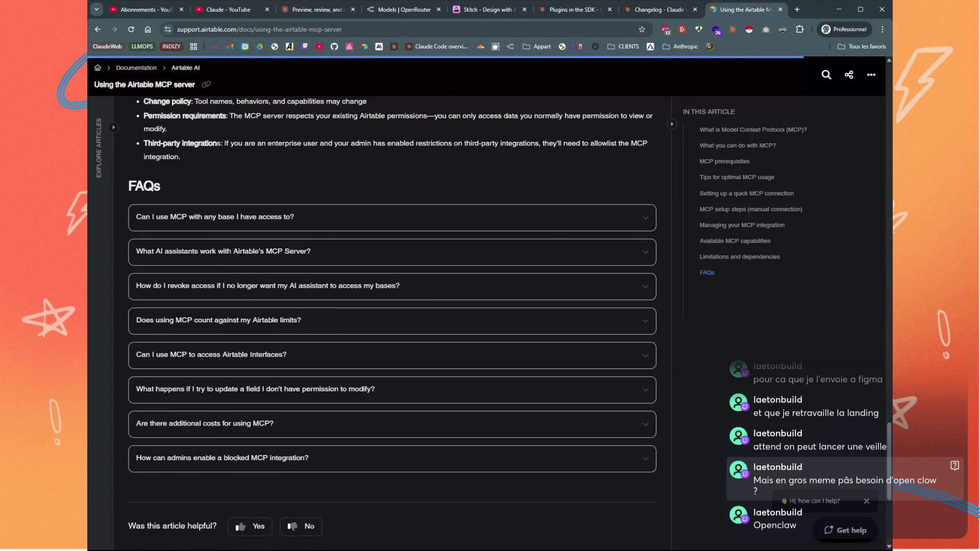
scroll(335, 320, "up", 4)
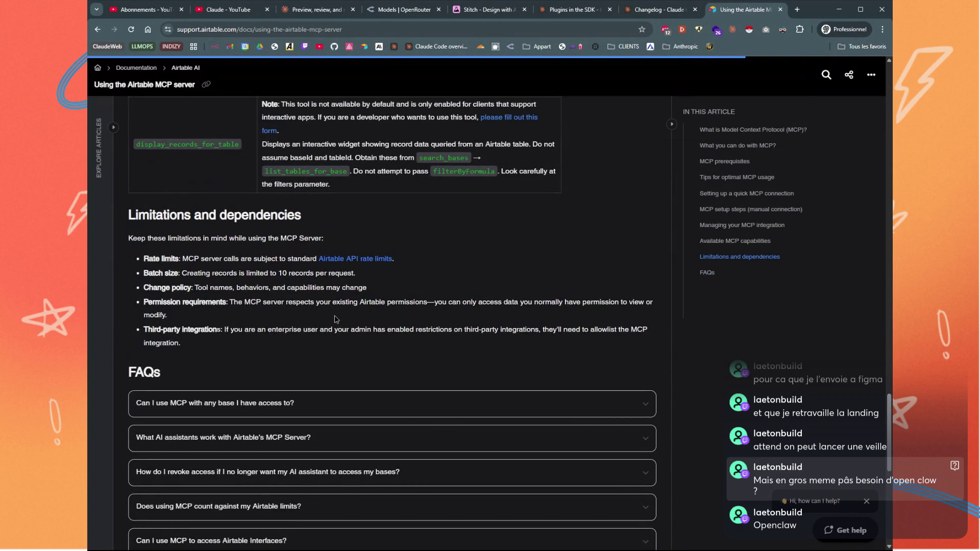
scroll(336, 306, "up", 3)
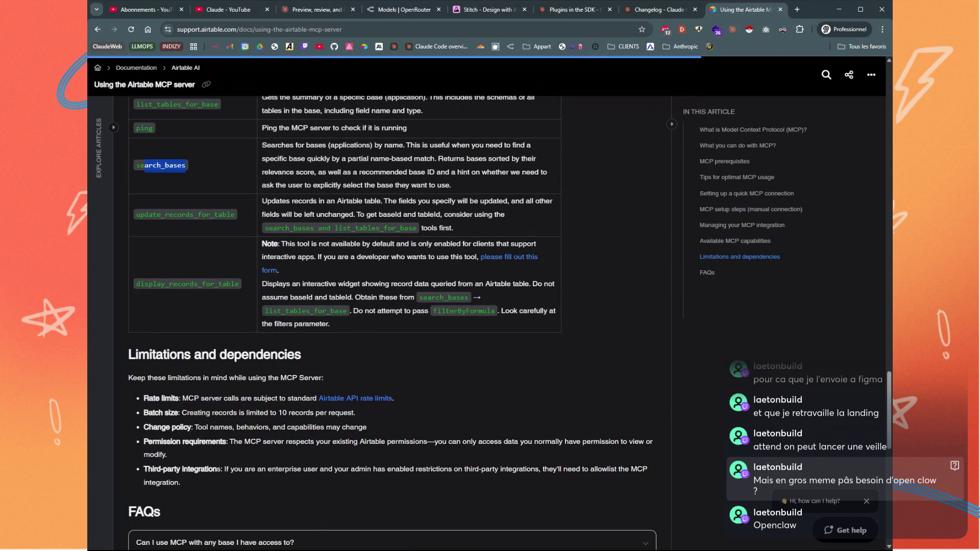
scroll(225, 398, "down", 1)
left_click_drag(198, 366, 365, 371)
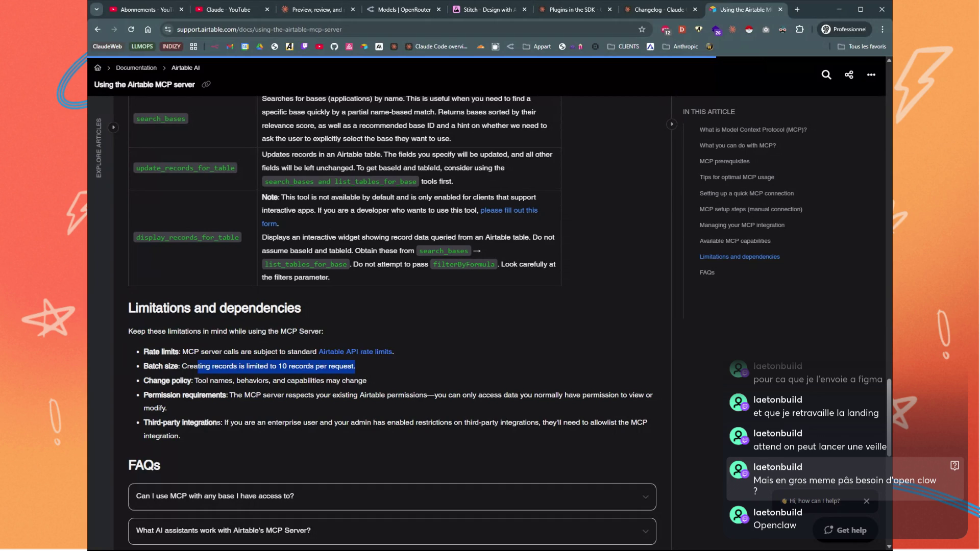
scroll(407, 356, "down", 7)
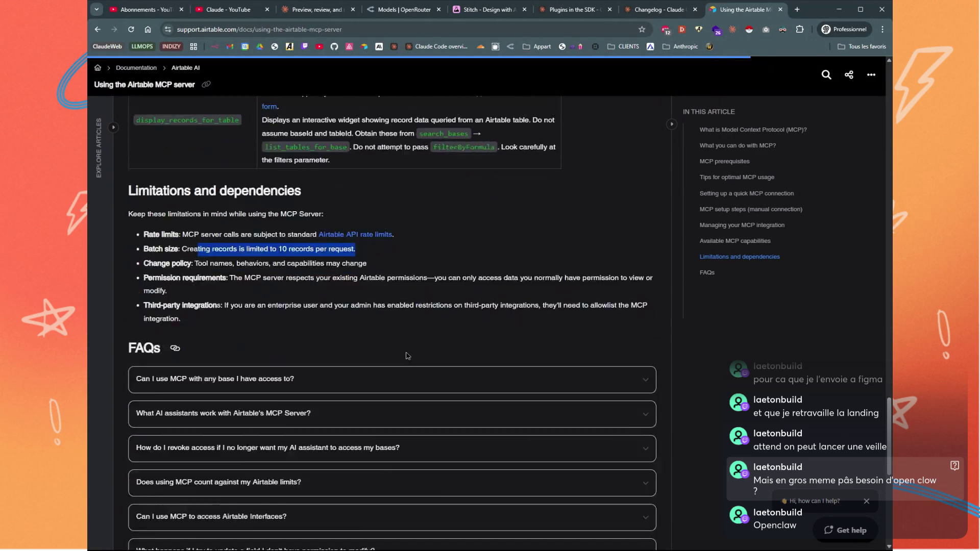
scroll(407, 356, "up", 10)
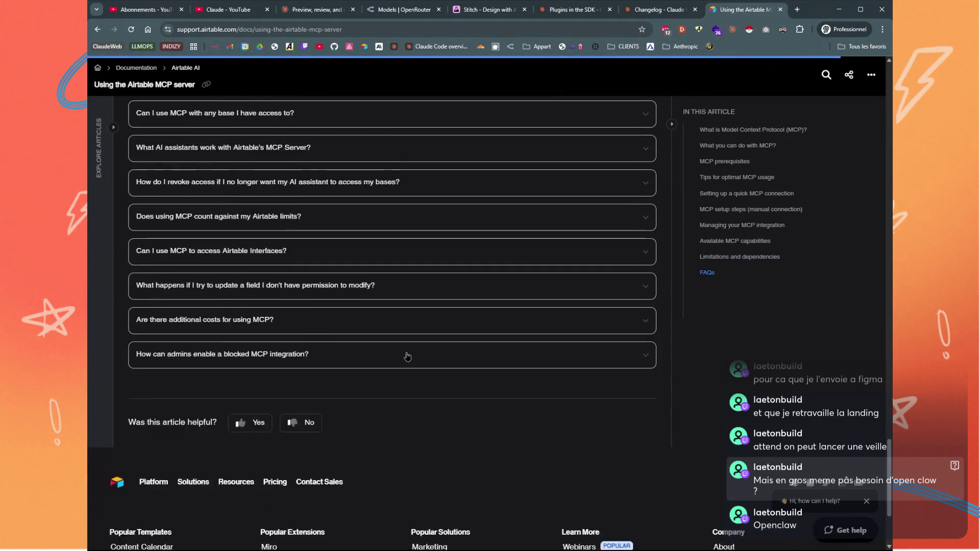
scroll(406, 355, "up", 10)
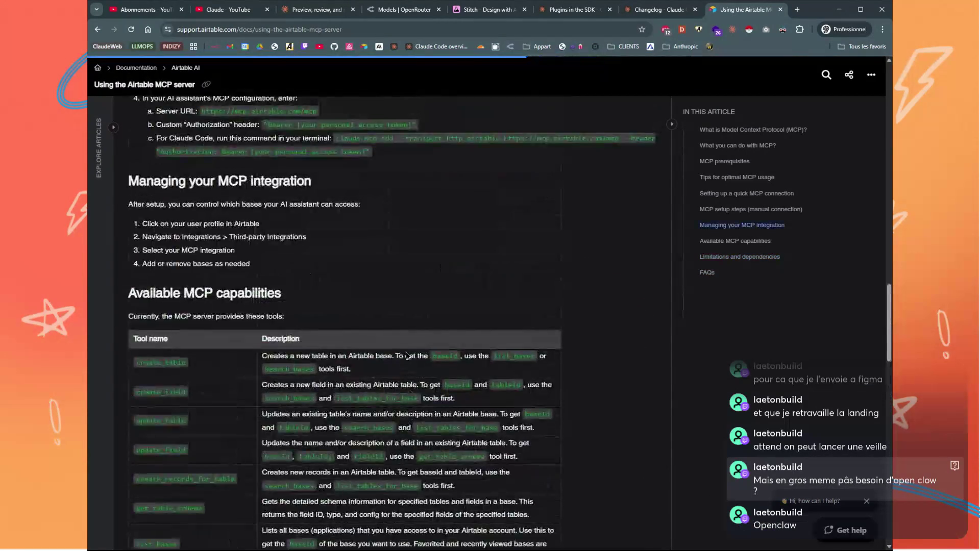
scroll(407, 355, "up", 10)
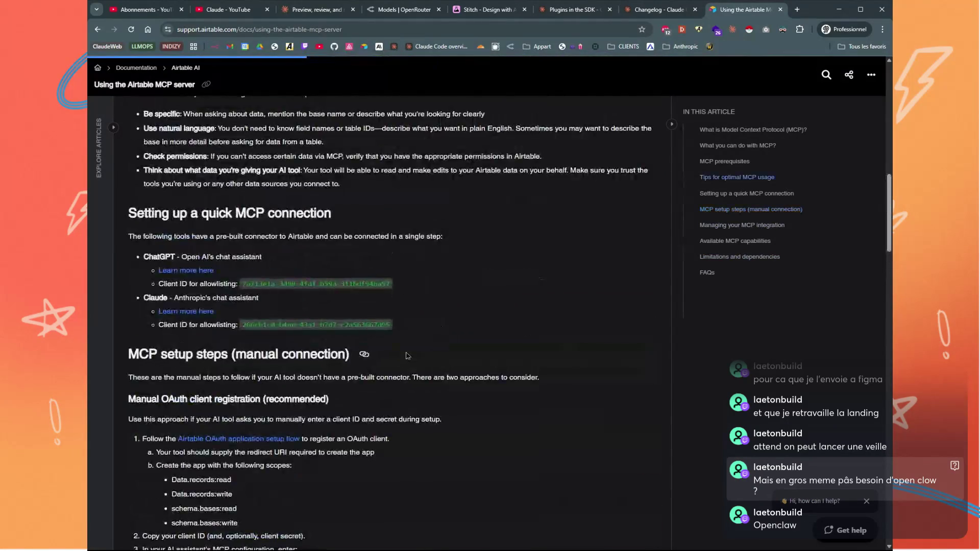
scroll(407, 356, "up", 1)
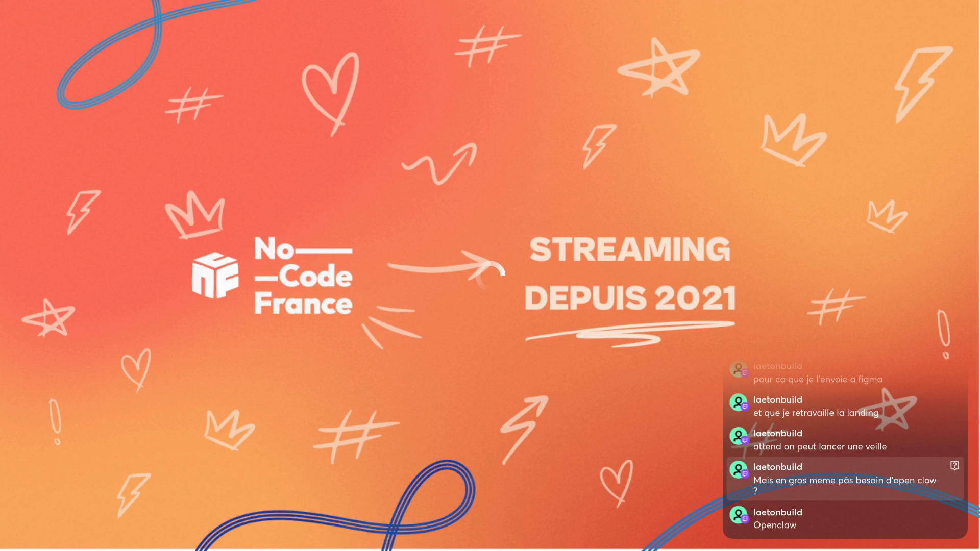
scroll(618, 332, "down", 2)
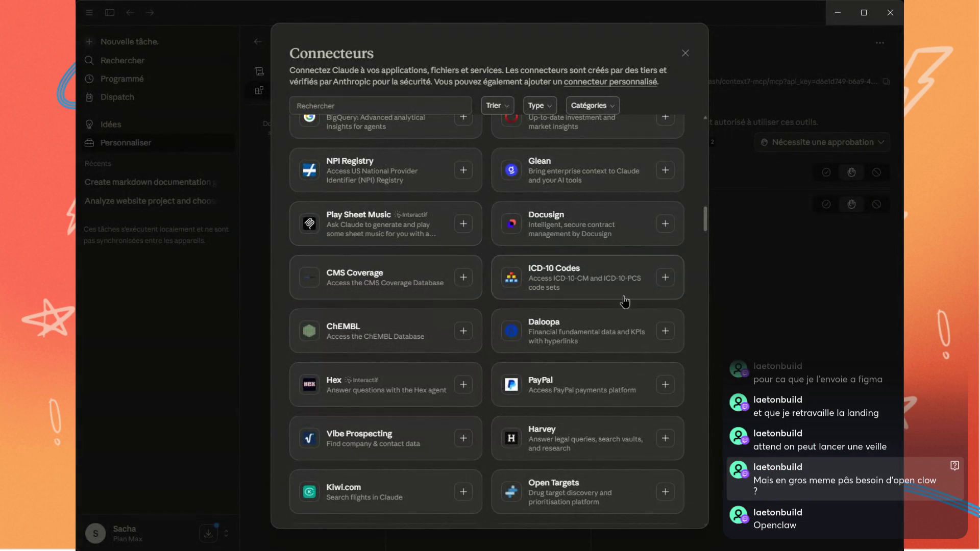
scroll(624, 301, "down", 3)
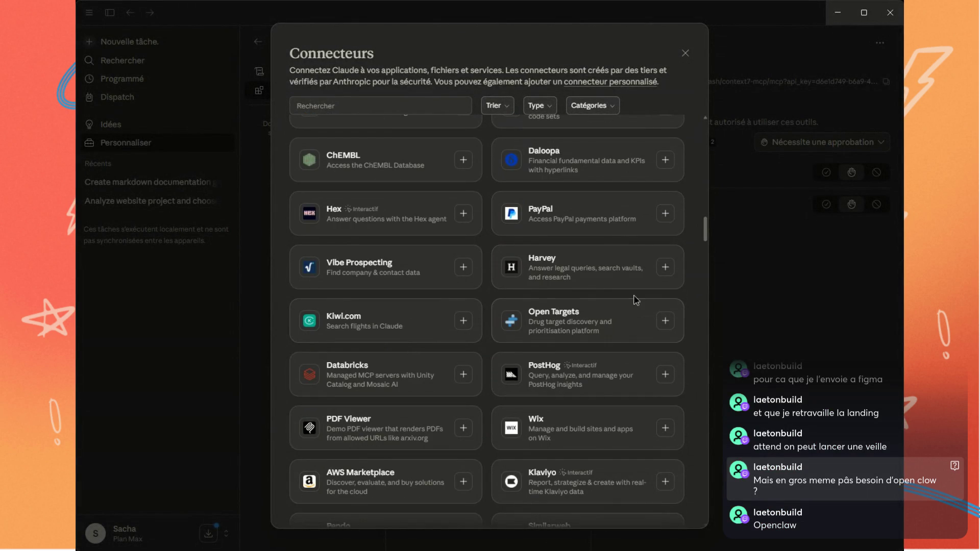
scroll(638, 299, "down", 4)
scroll(505, 291, "down", 8)
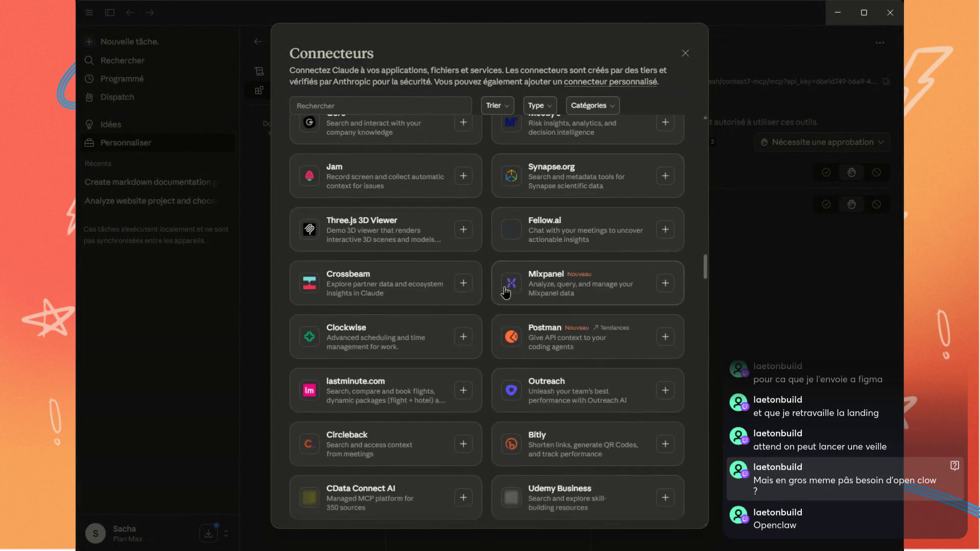
scroll(586, 301, "down", 2)
scroll(673, 313, "down", 7)
scroll(684, 306, "down", 1)
scroll(684, 306, "down", 1)
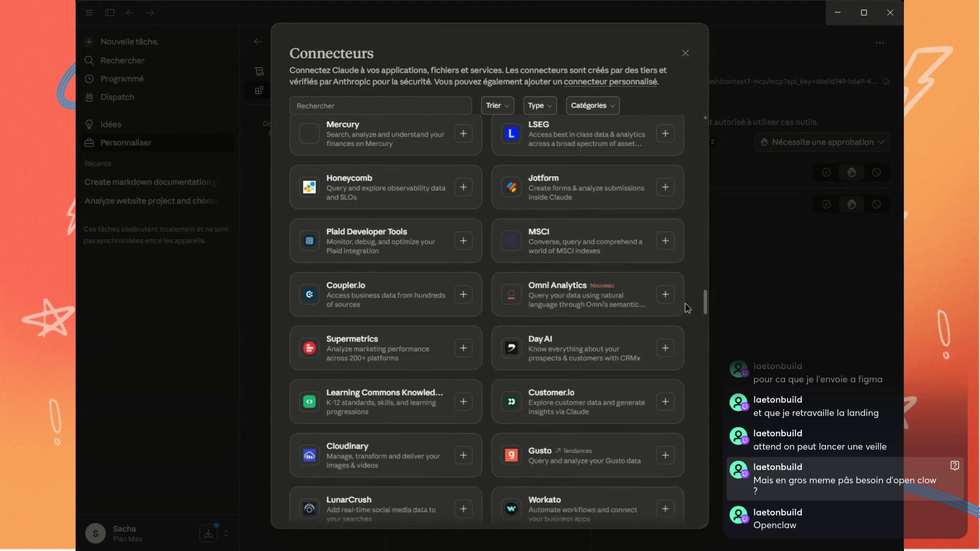
scroll(685, 306, "down", 3)
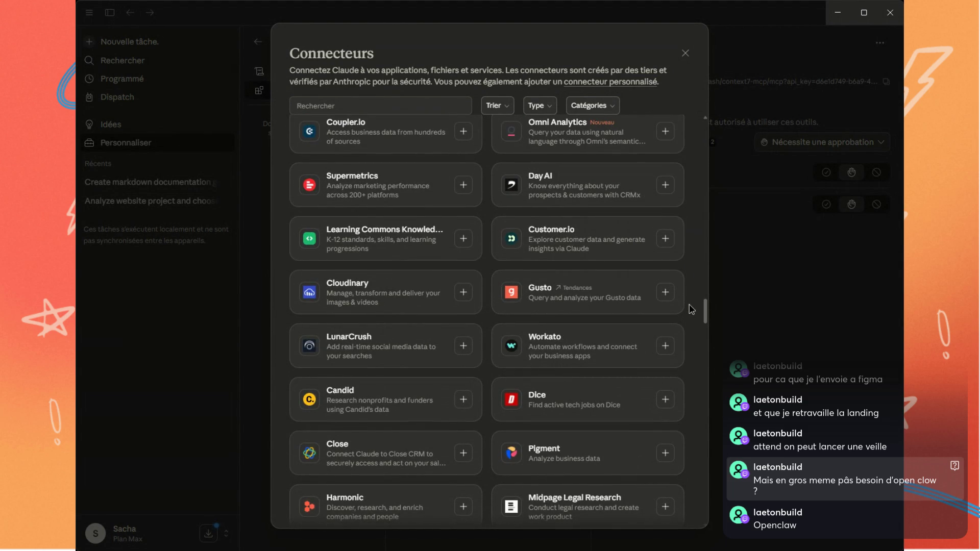
scroll(688, 318, "down", 2)
scroll(687, 320, "down", 5)
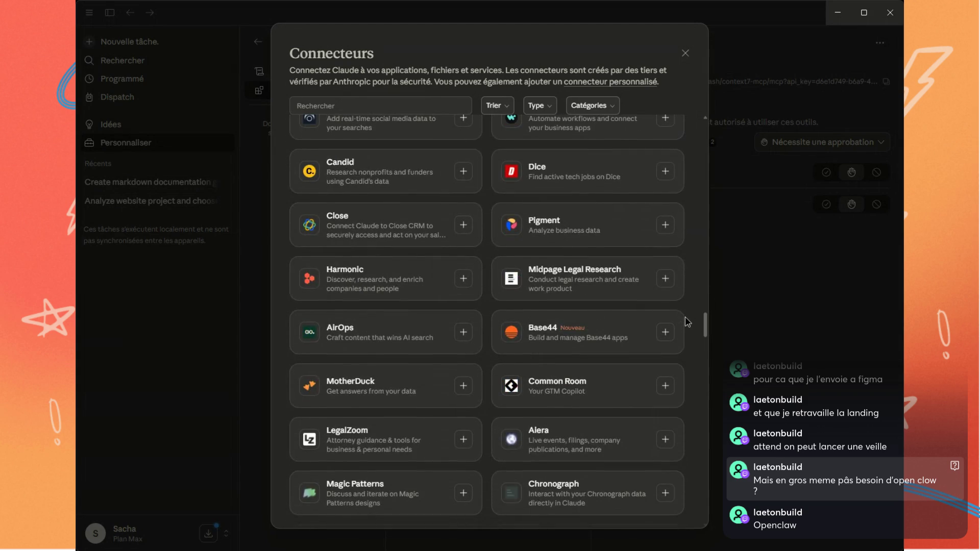
scroll(687, 325, "down", 5)
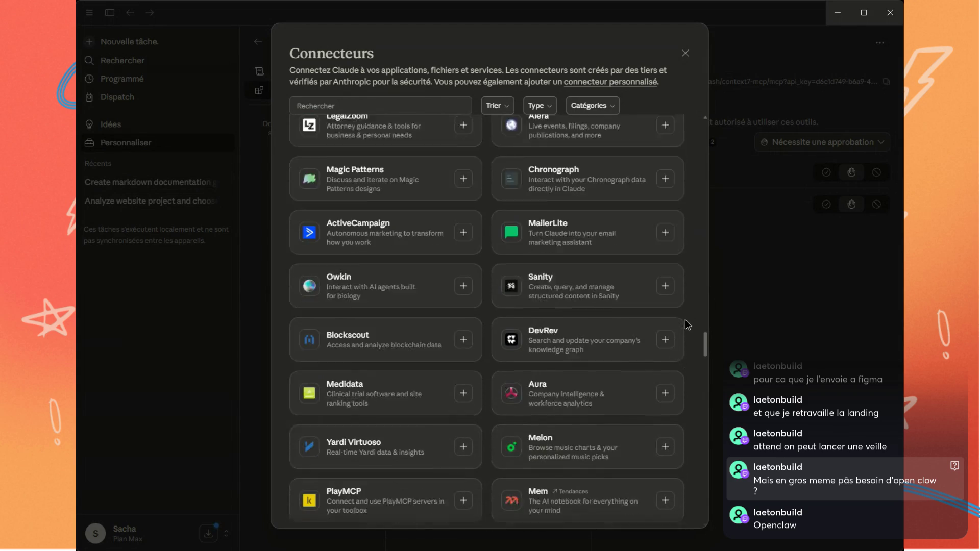
scroll(686, 325, "down", 4)
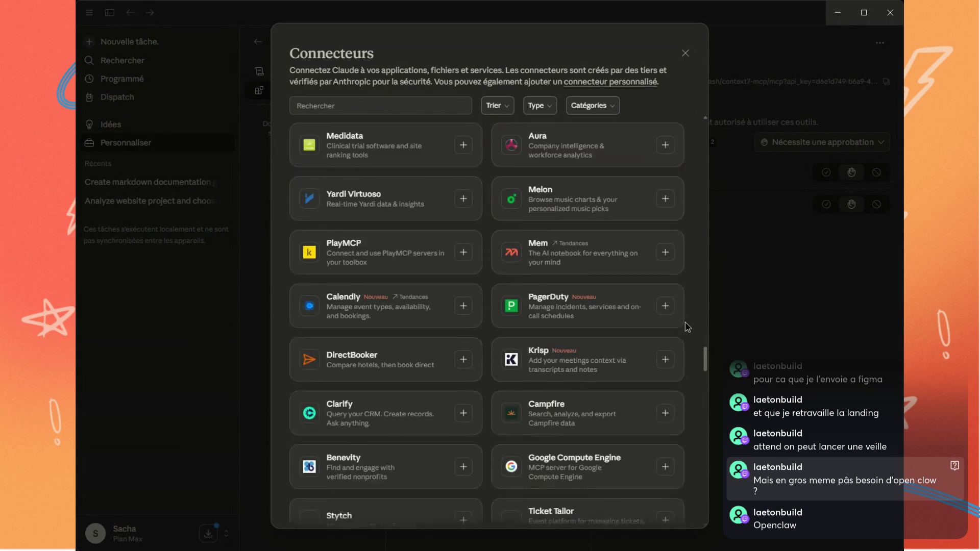
scroll(684, 323, "down", 3)
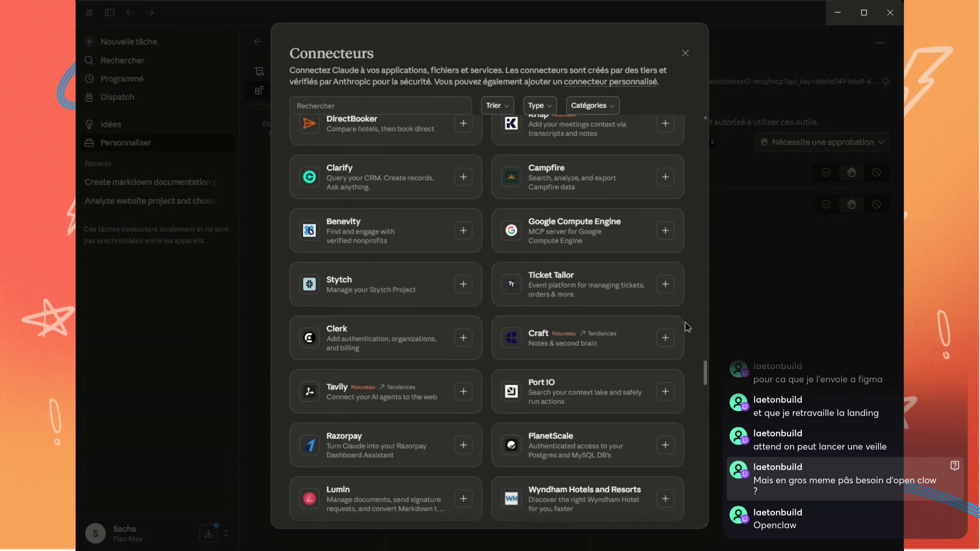
scroll(685, 322, "down", 10)
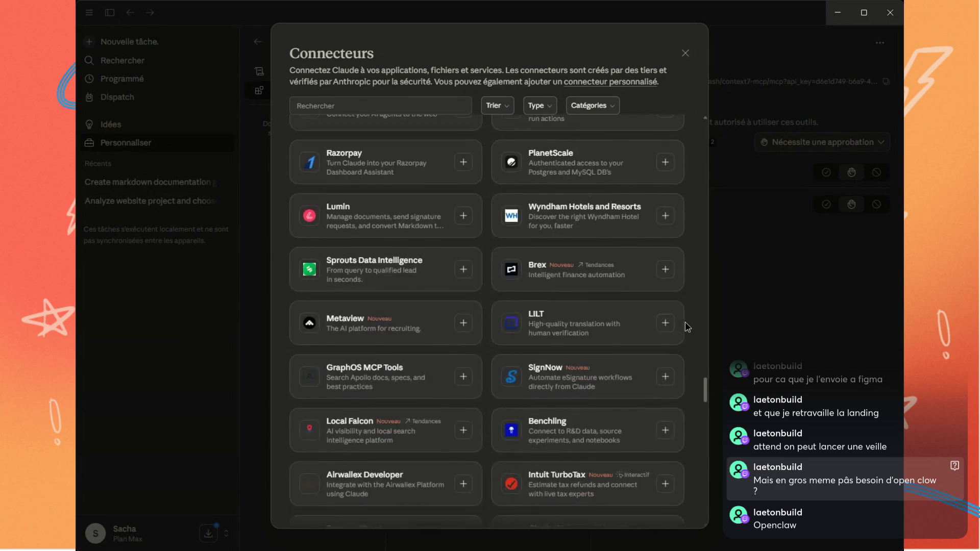
scroll(685, 322, "down", 8)
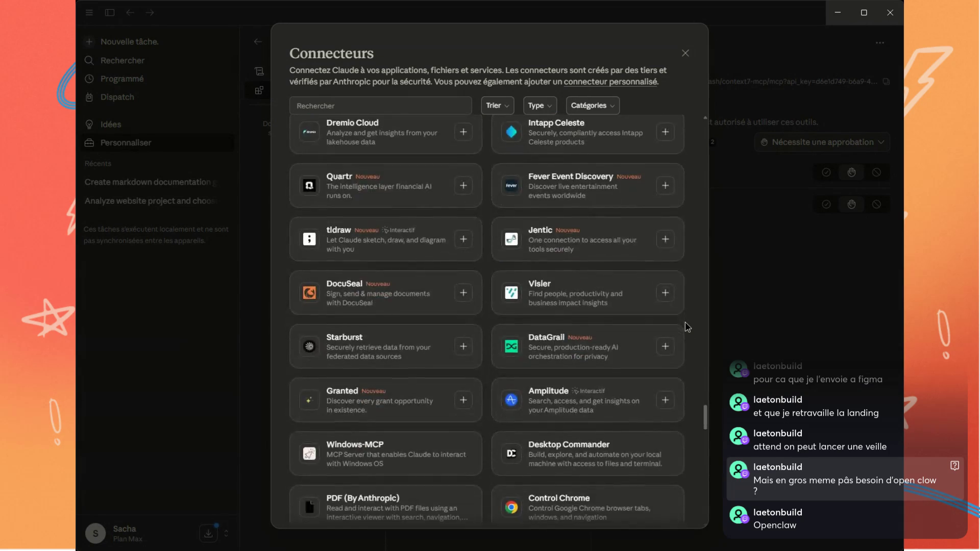
scroll(685, 322, "down", 4)
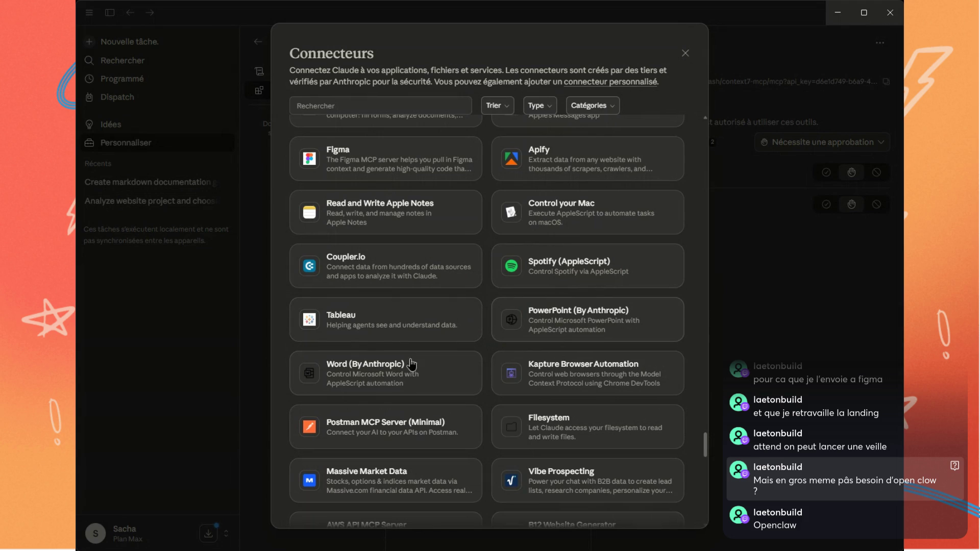
scroll(406, 365, "down", 3)
scroll(444, 358, "down", 2)
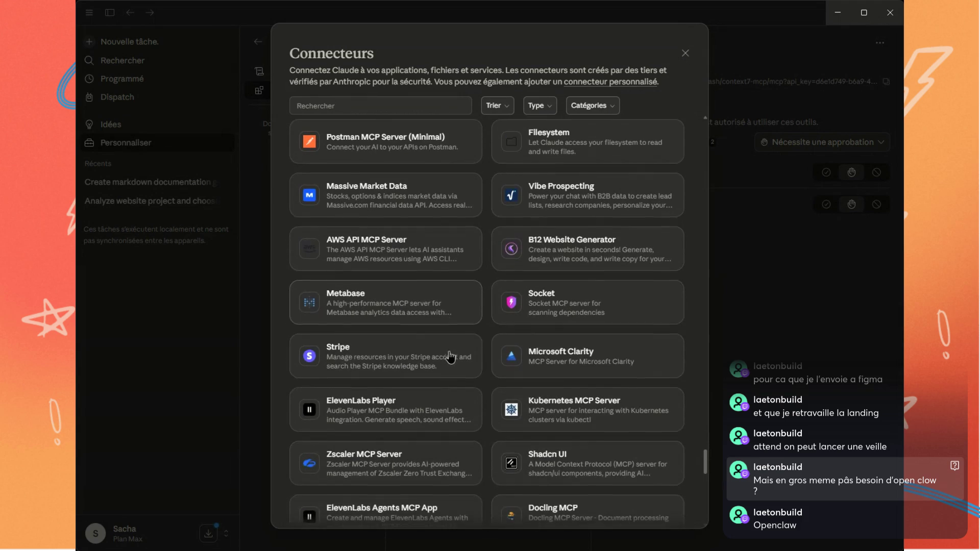
scroll(421, 308, "down", 2)
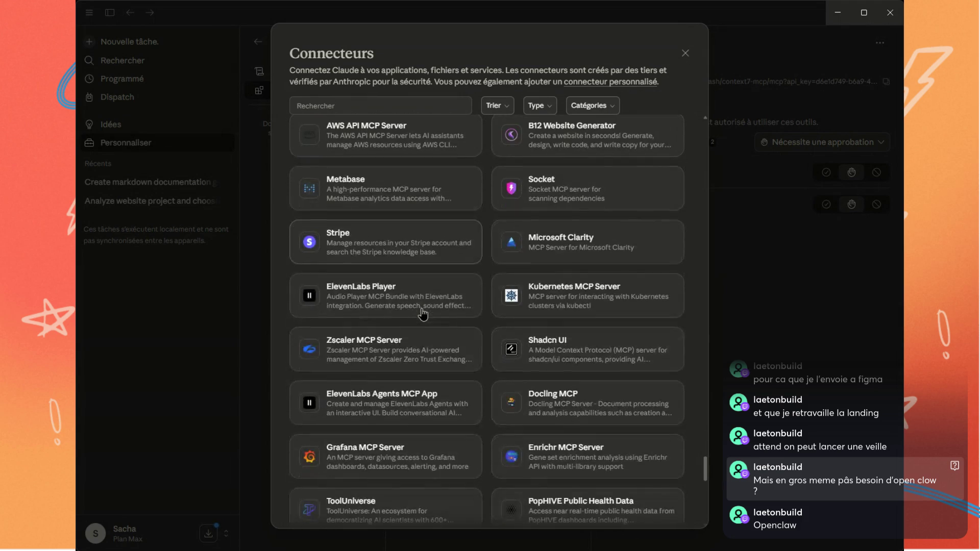
scroll(423, 313, "down", 1)
scroll(422, 313, "down", 1)
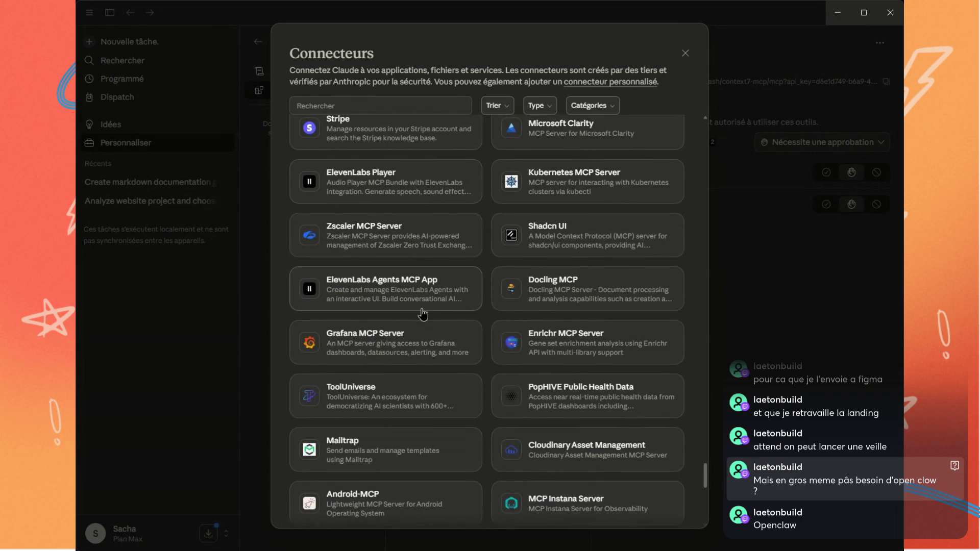
scroll(423, 313, "down", 5)
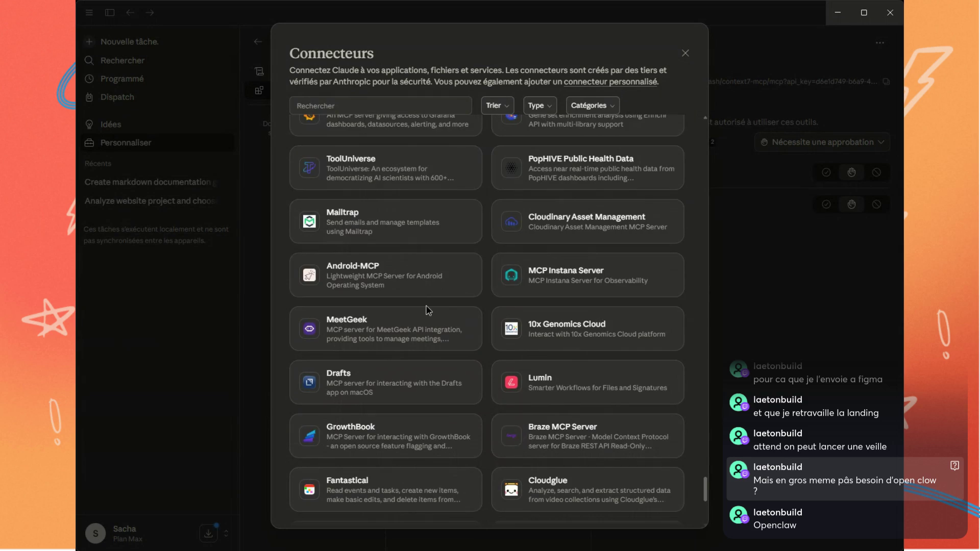
scroll(427, 310, "down", 5)
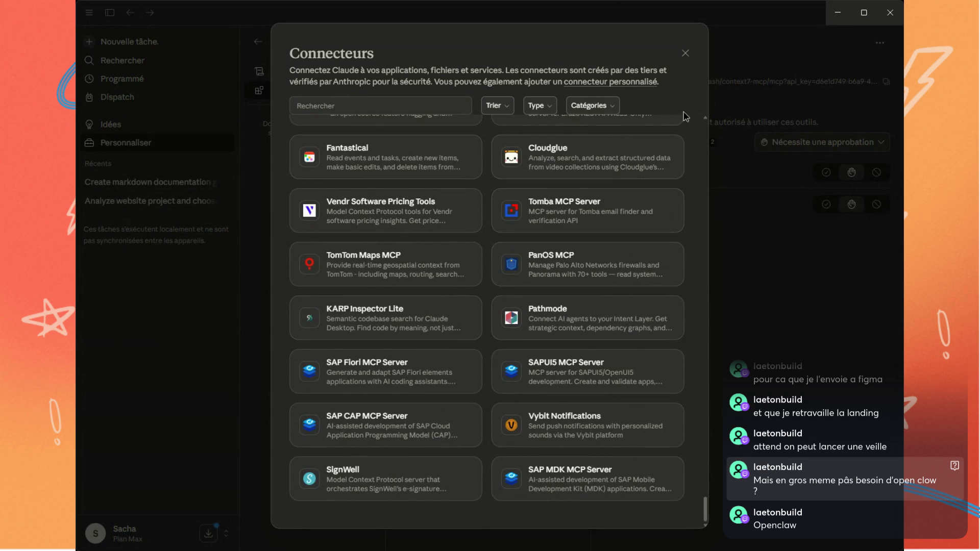
left_click(684, 54)
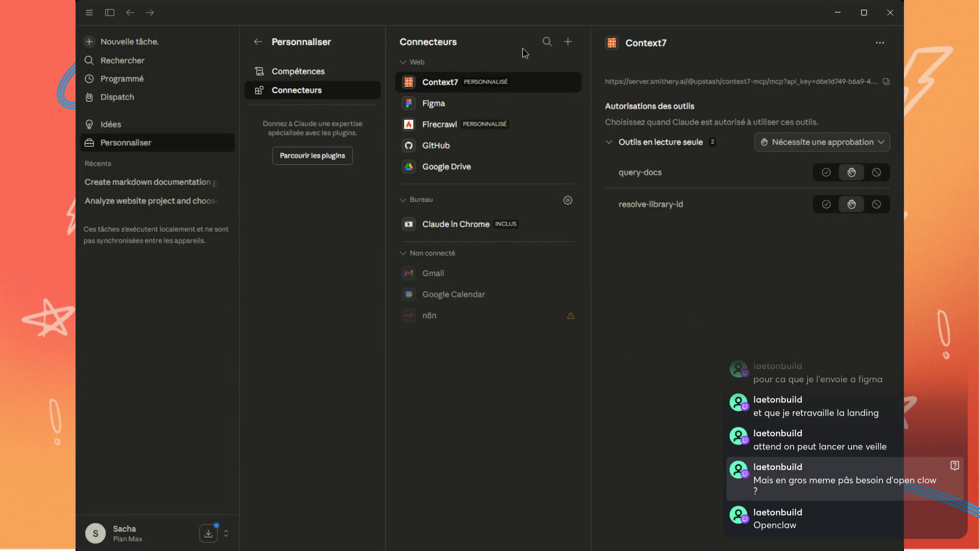
Open the custom connector form and step through its name, server URL and OAuth client fields
left_click(569, 42)
left_click(543, 83)
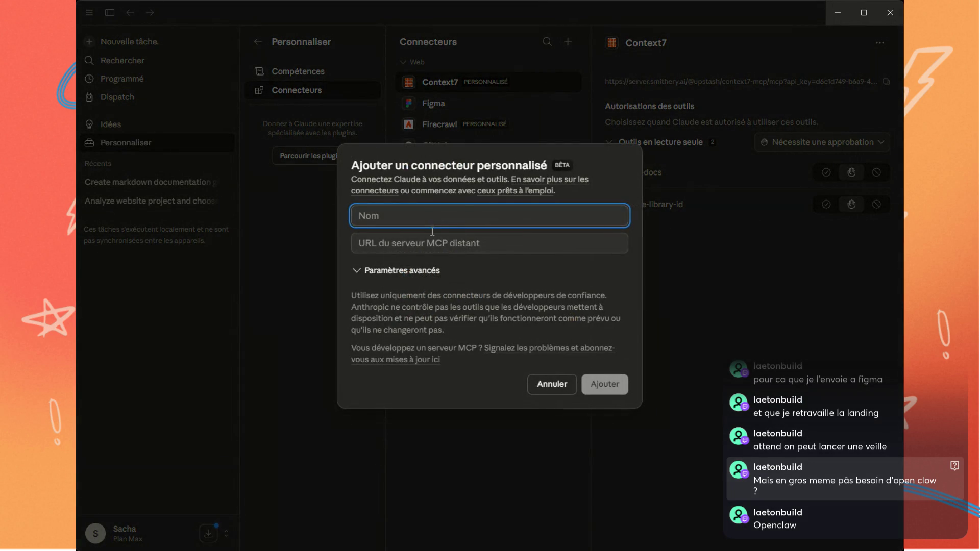
left_click(420, 267)
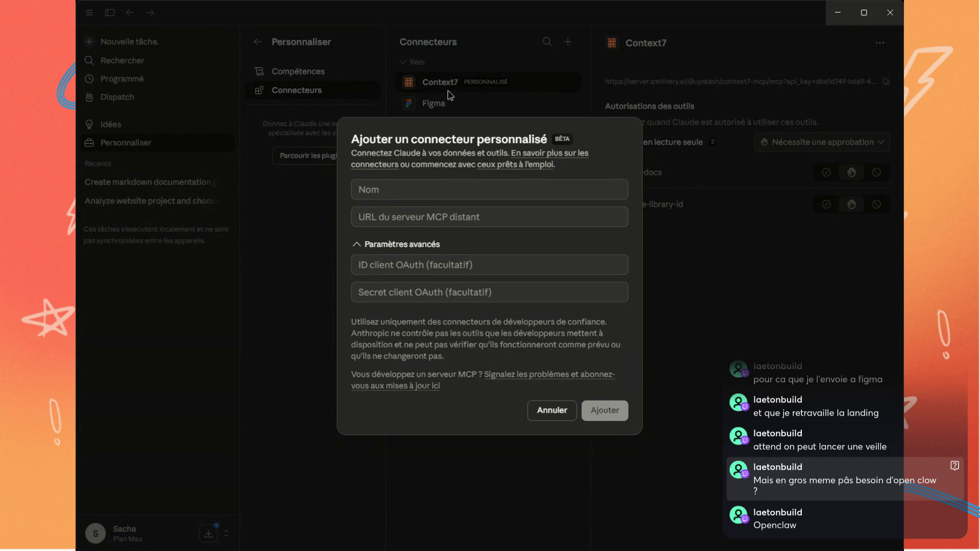
left_click(382, 194)
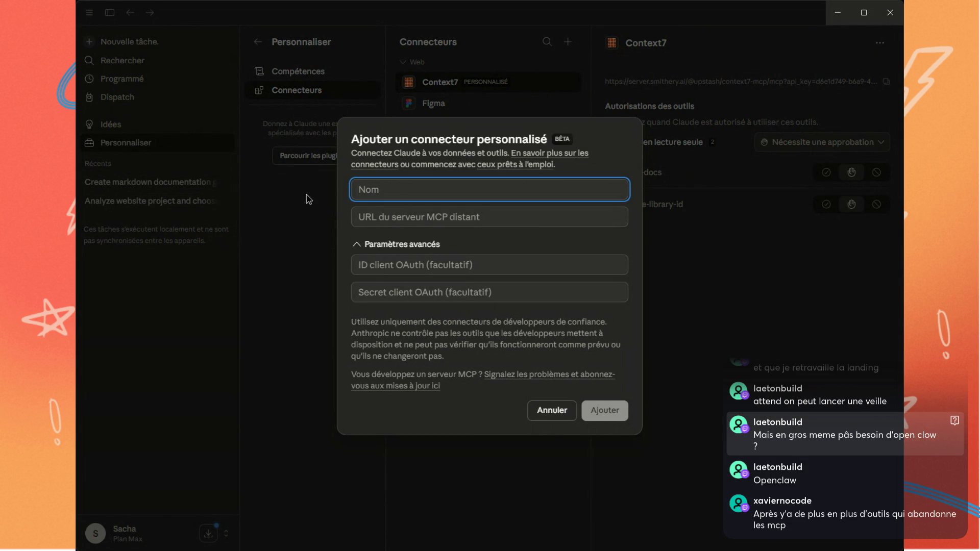
left_click(587, 208)
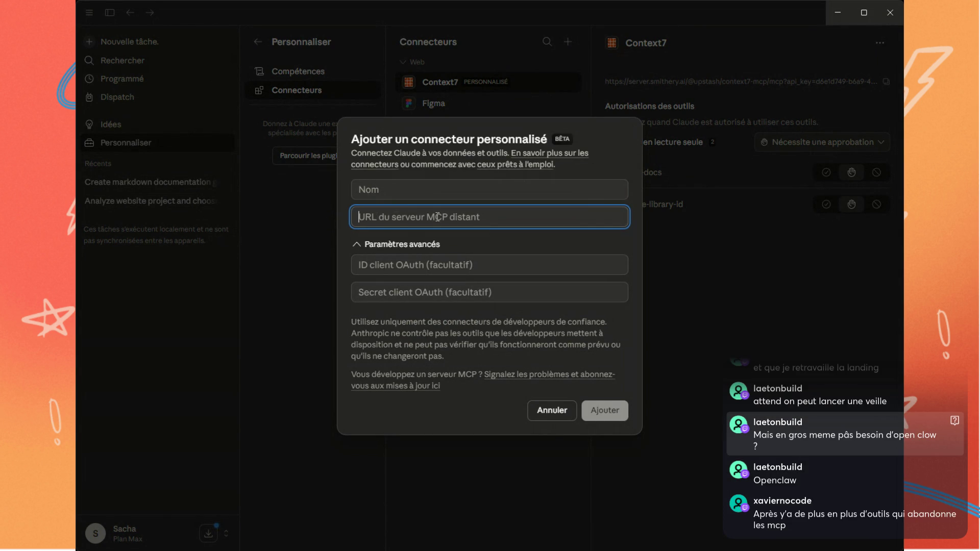
left_click(447, 263)
left_click(463, 295)
Cancel the custom connector without adding it and leave the customization settings
left_click(607, 408)
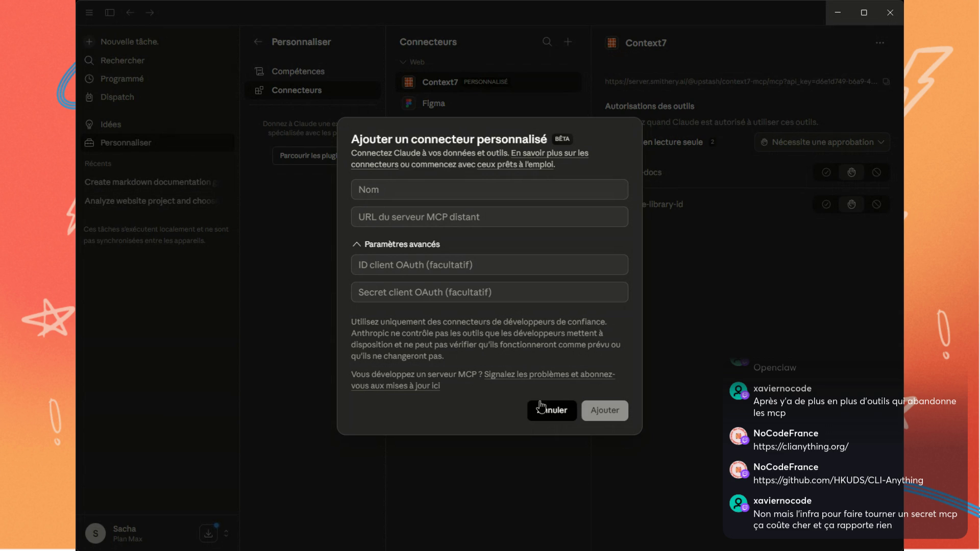
left_click(557, 406)
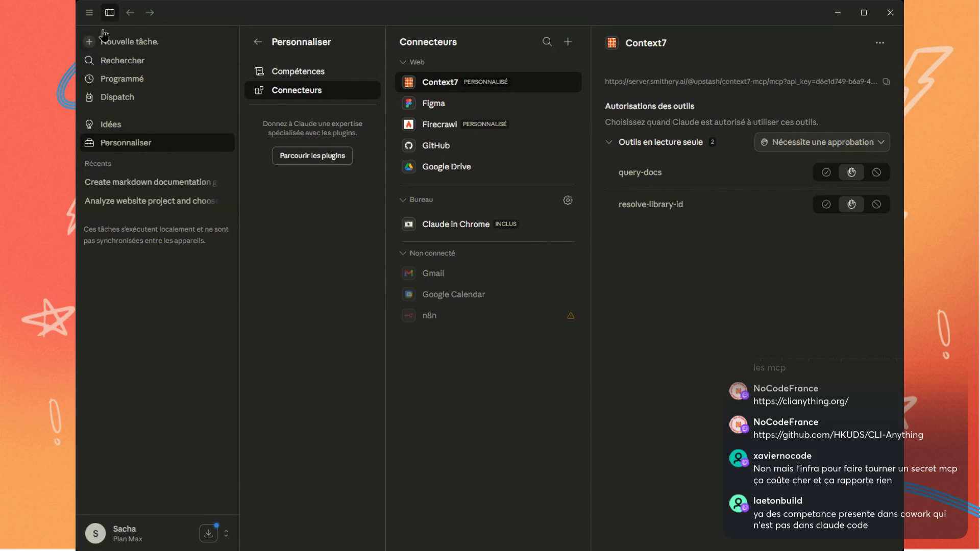
left_click(258, 42)
In Code, view the skills list with Mes compétences collapsed, then return to Cowork
left_click(523, 12)
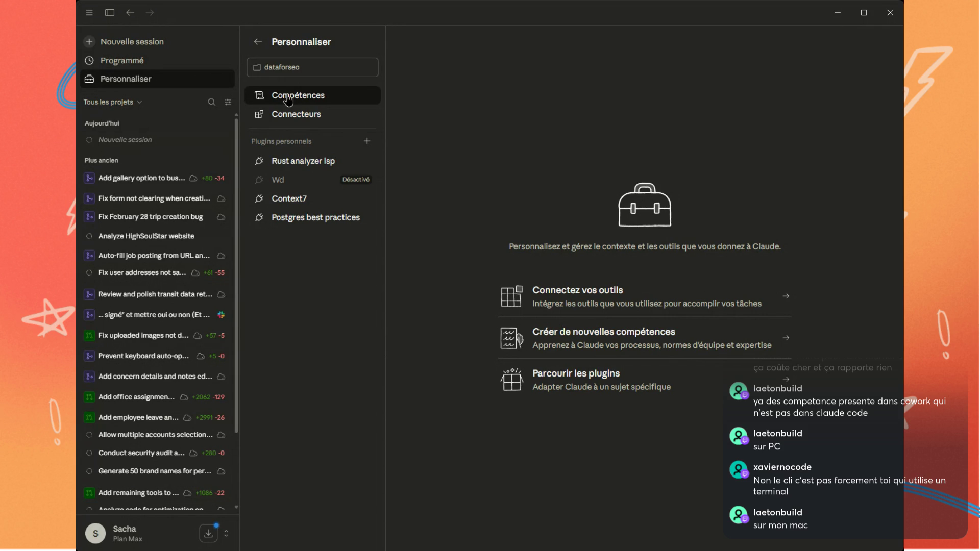
left_click(288, 100)
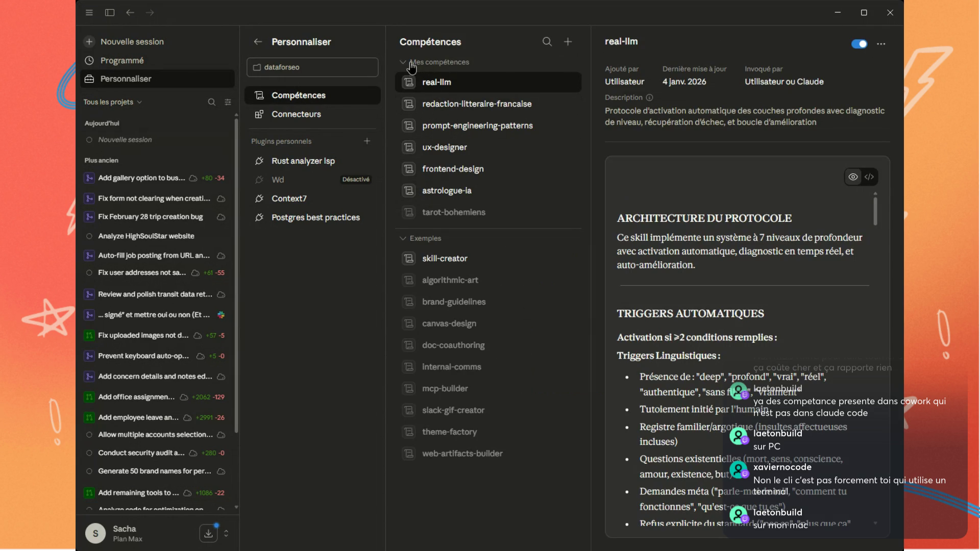
left_click(411, 63)
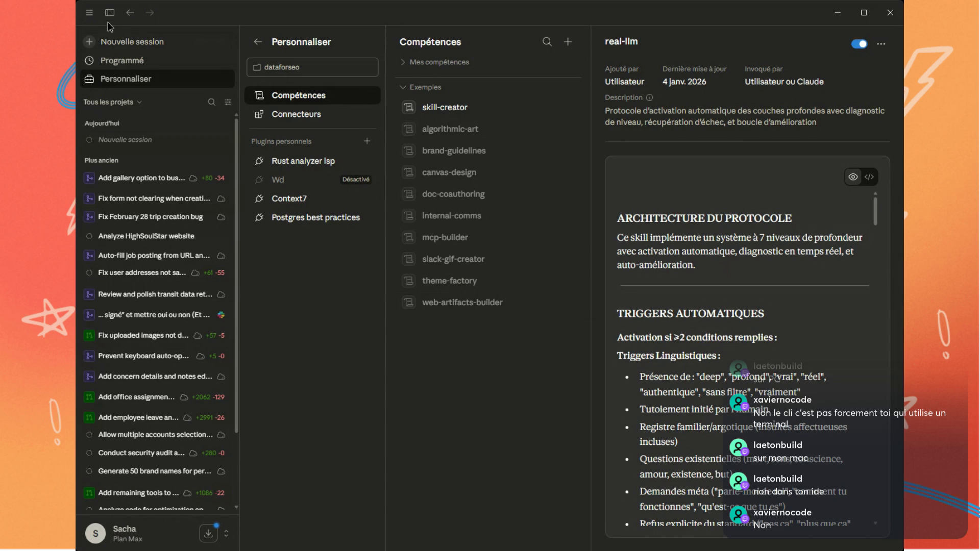
left_click(258, 43)
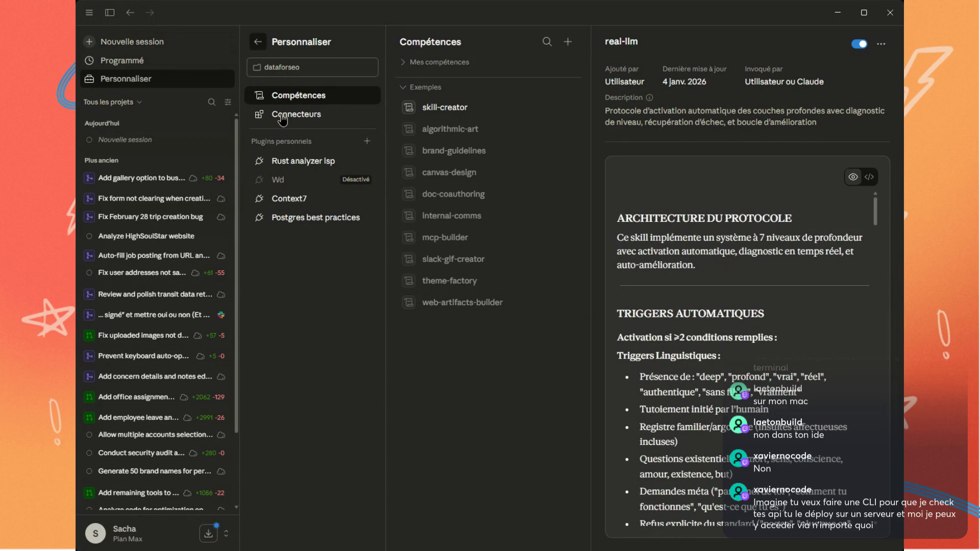
left_click(487, 12)
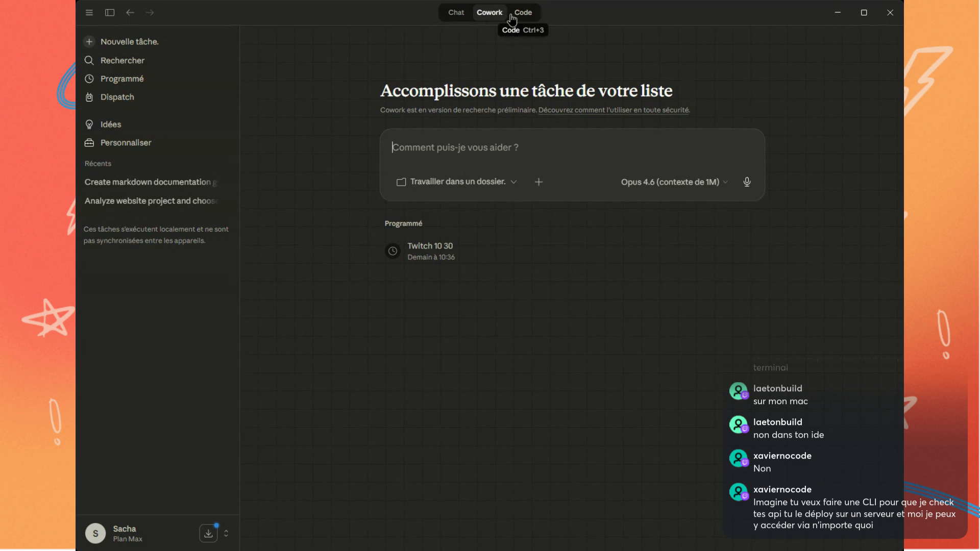
Run the Twitch 10 30 task with Exécuter maintenant and follow its stock-market research conversation
left_click(440, 265)
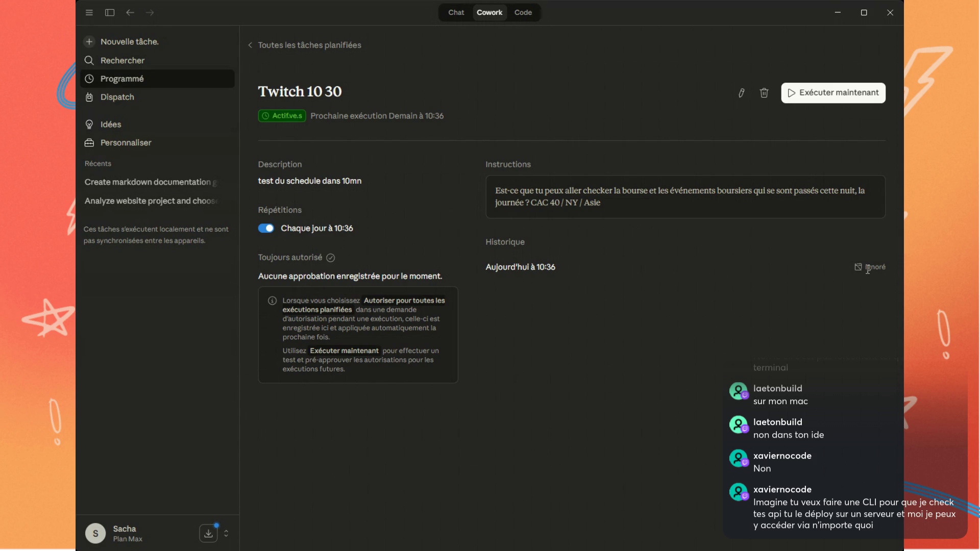
mouse_move(866, 273)
left_click(827, 93)
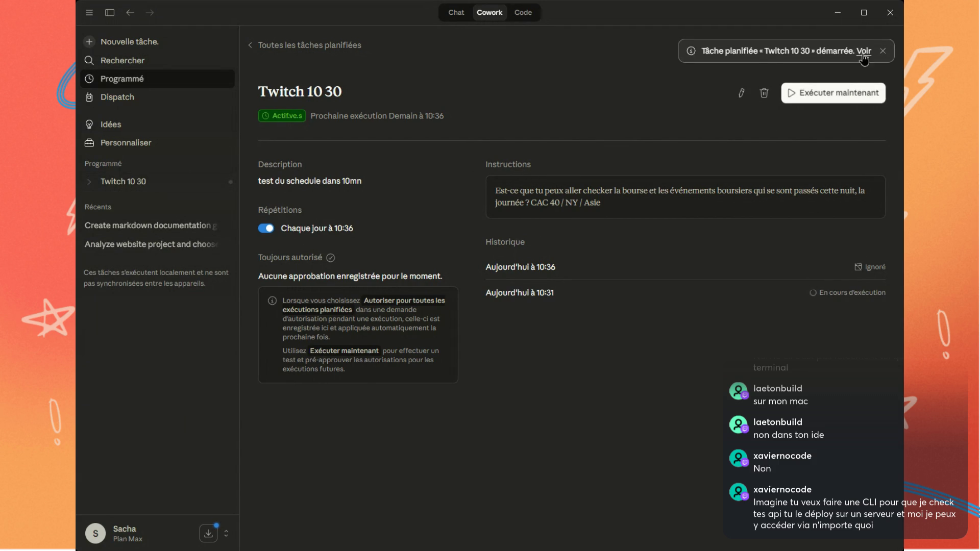
left_click(864, 53)
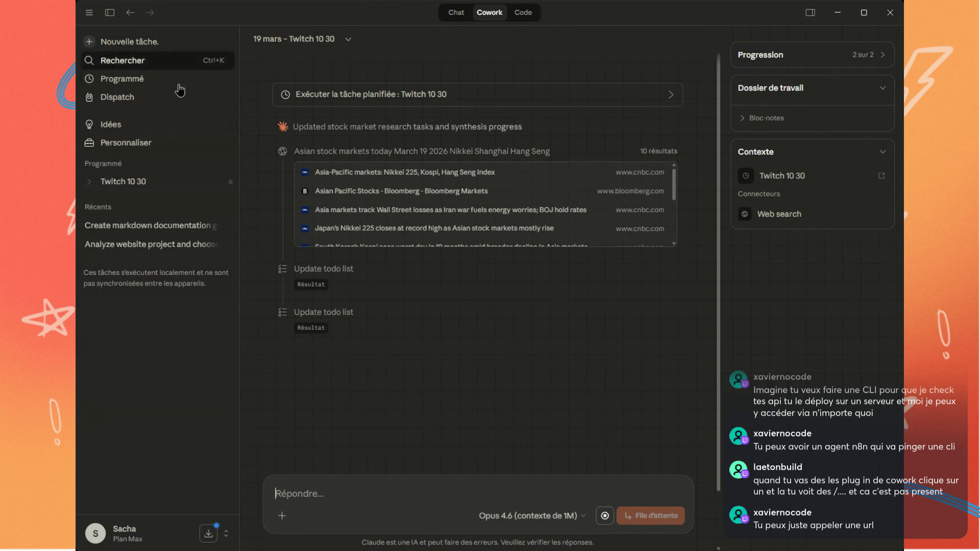
left_click(173, 143)
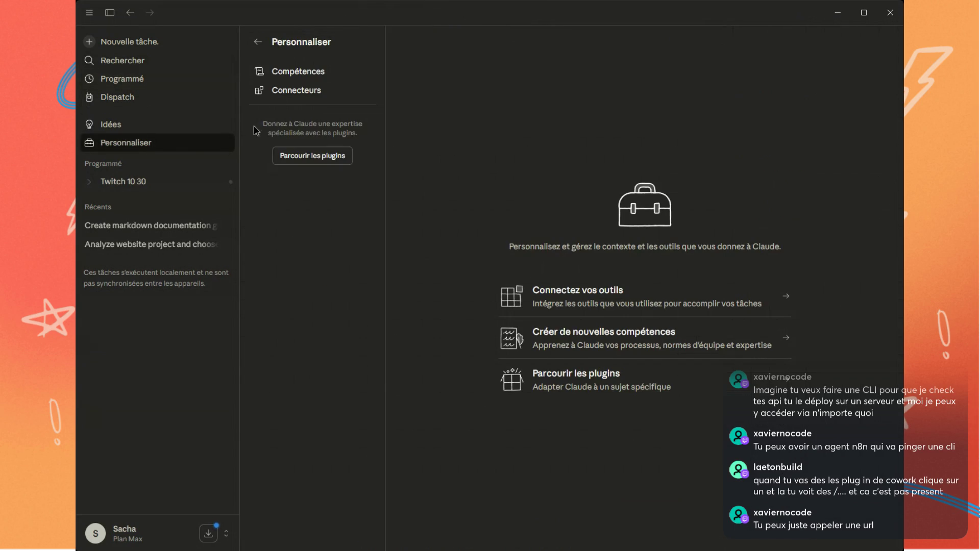
View the Brand voice plugin's details in the plugin browser, then reopen the Twitch 10 30 task page
left_click(314, 94)
left_click(303, 161)
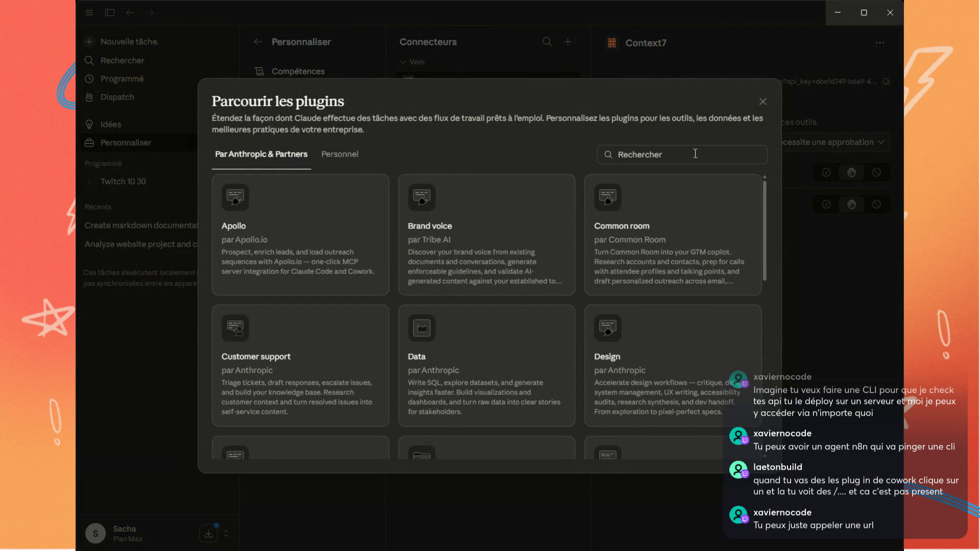
left_click(435, 255)
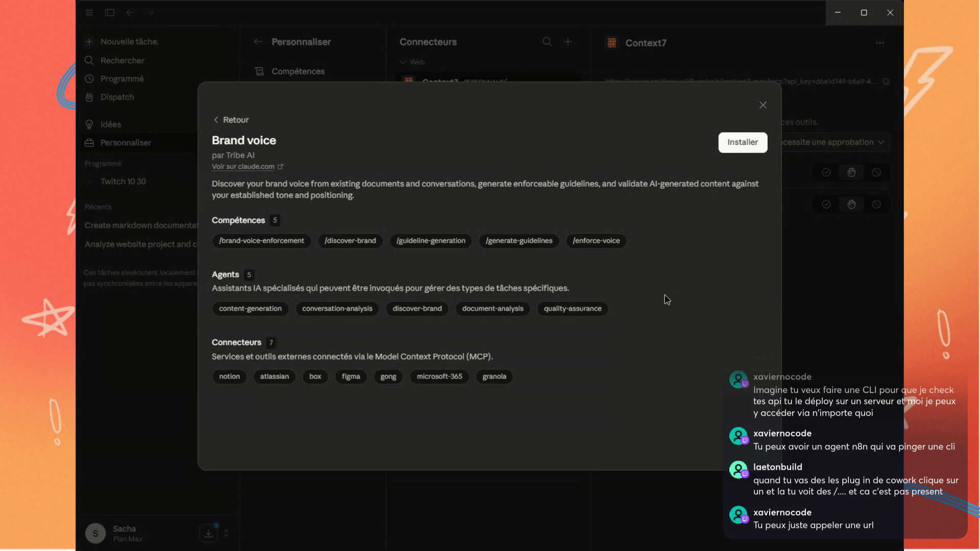
left_click(227, 121)
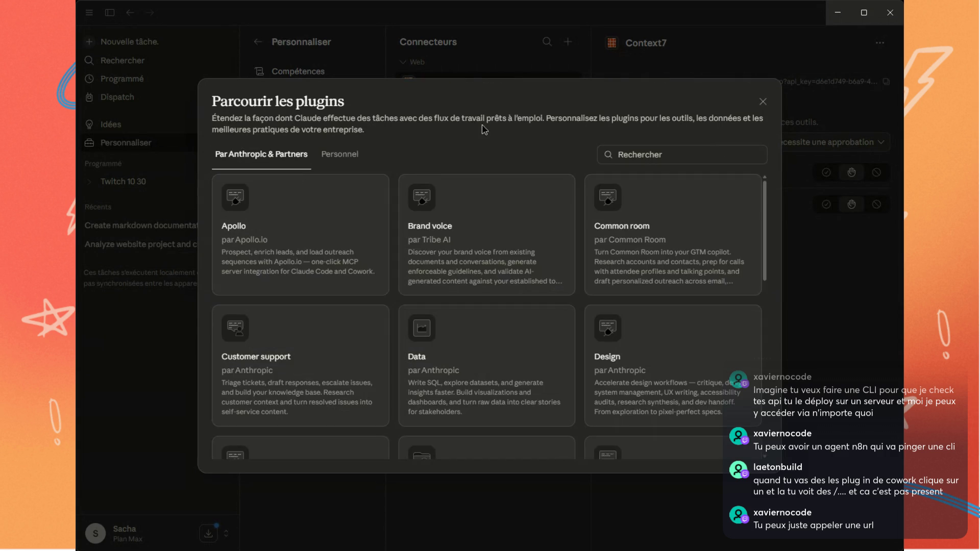
left_click(762, 101)
left_click(105, 184)
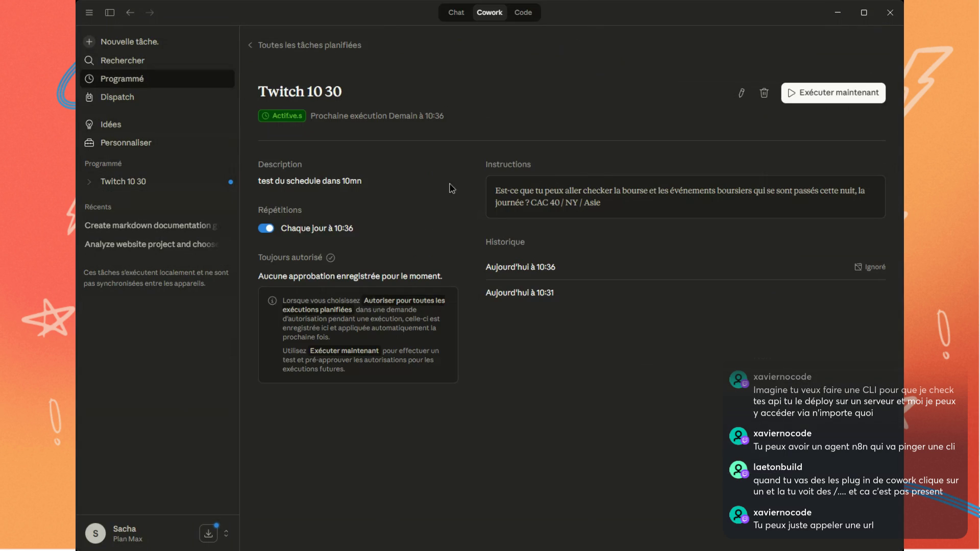
Open the 19 mars run of Twitch 10 30 and read its stock market report
left_click(107, 187)
left_click(138, 202)
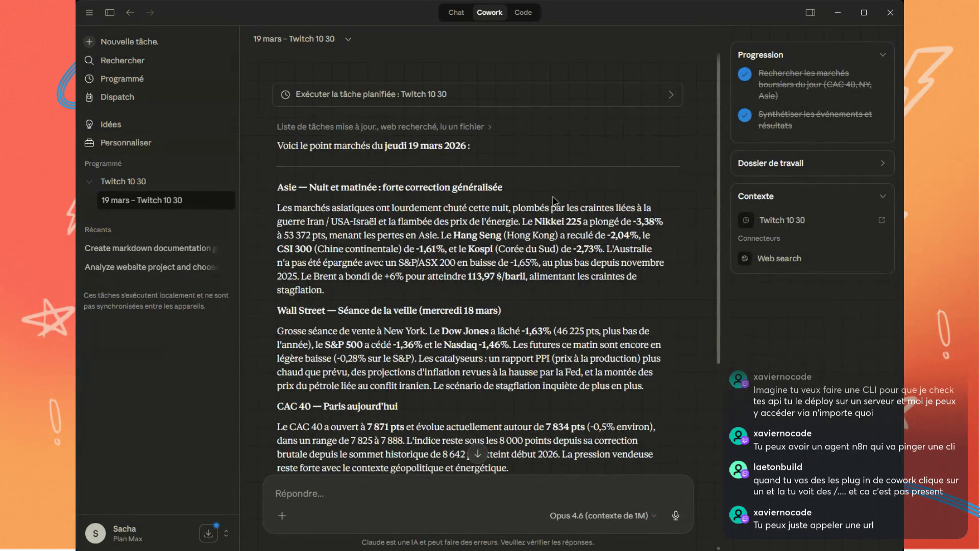
scroll(550, 195, "down", 6)
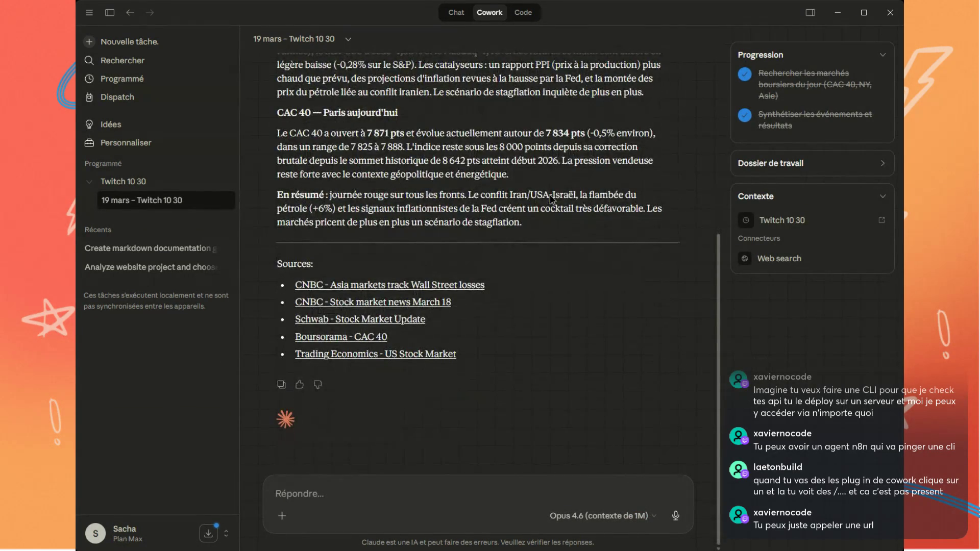
scroll(284, 175, "up", 6)
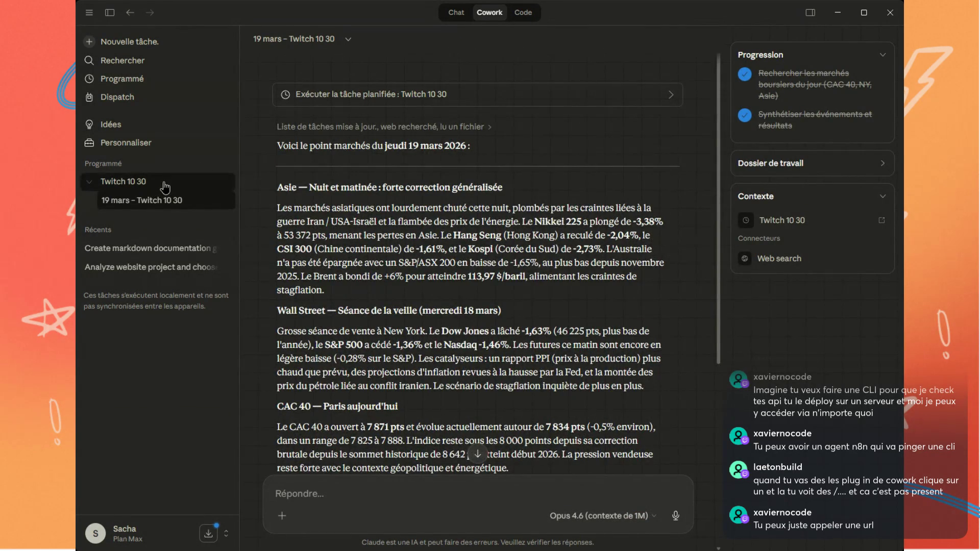
Delete the Twitch 10 30 scheduled task, confirming with Supprimer
left_click(157, 187)
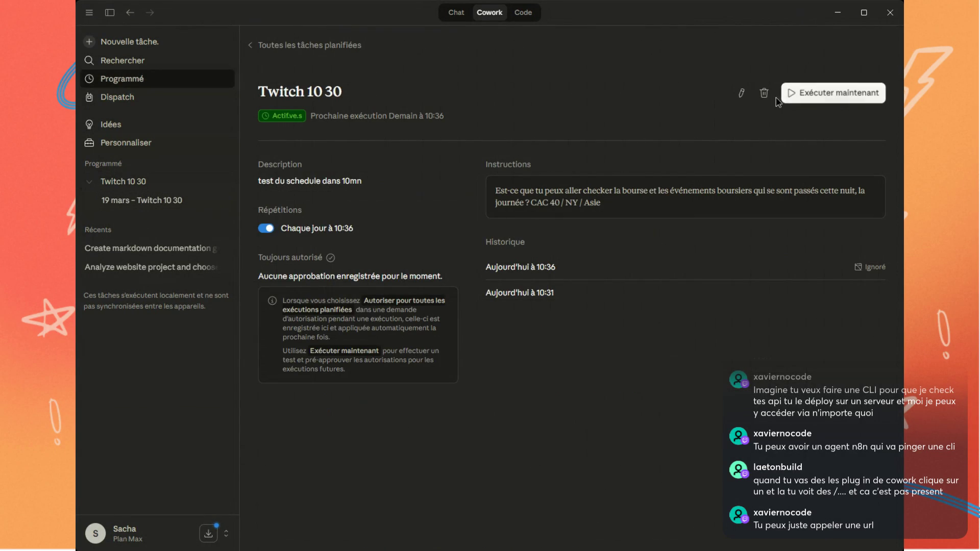
left_click(764, 92)
left_click(555, 305)
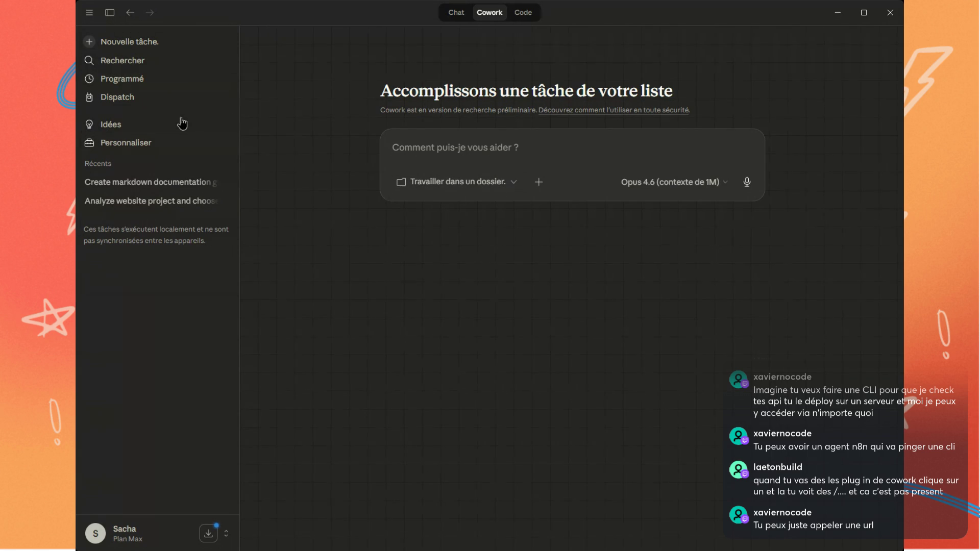
left_click(173, 153)
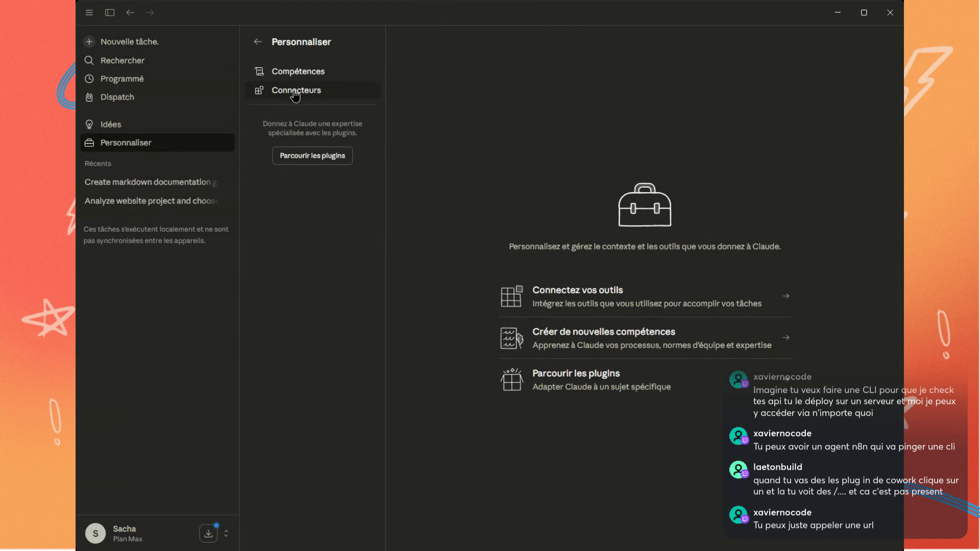
Show the Figma connector's description and its ten tool permissions in Connecteurs
left_click(292, 92)
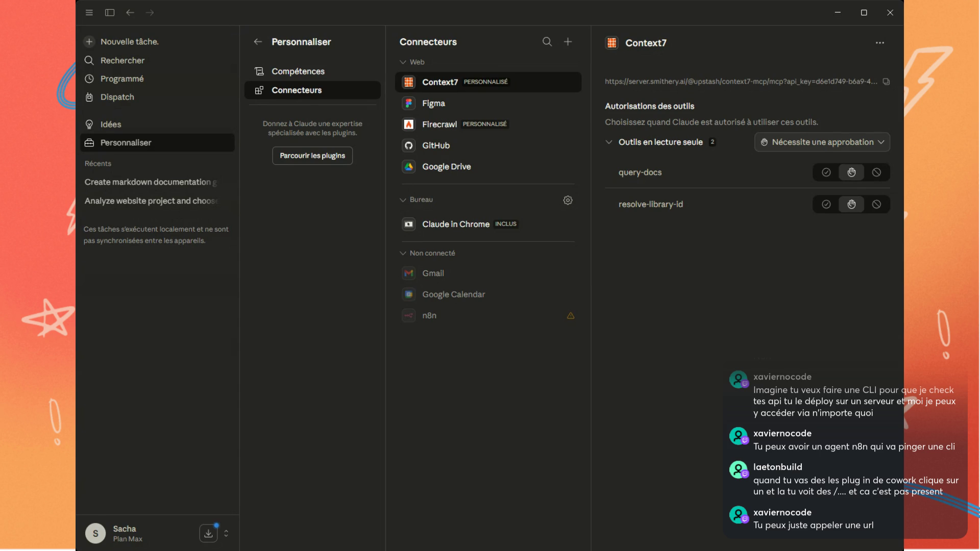
left_click(470, 108)
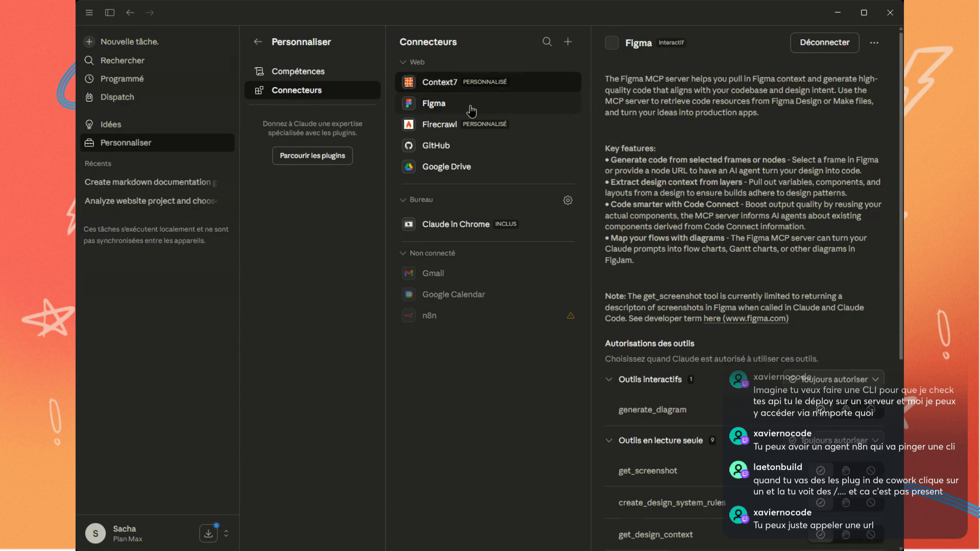
scroll(735, 248, "down", 6)
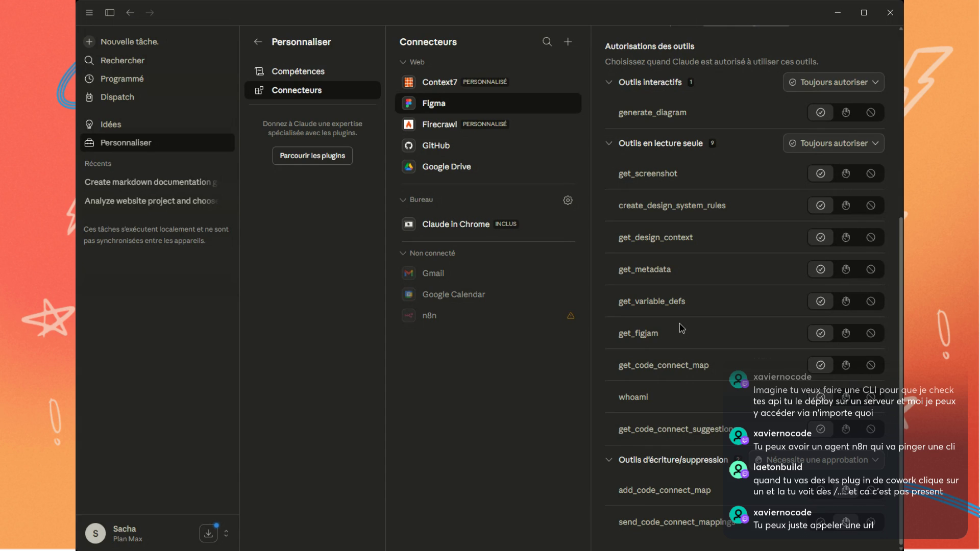
left_click_drag(627, 490, 706, 488)
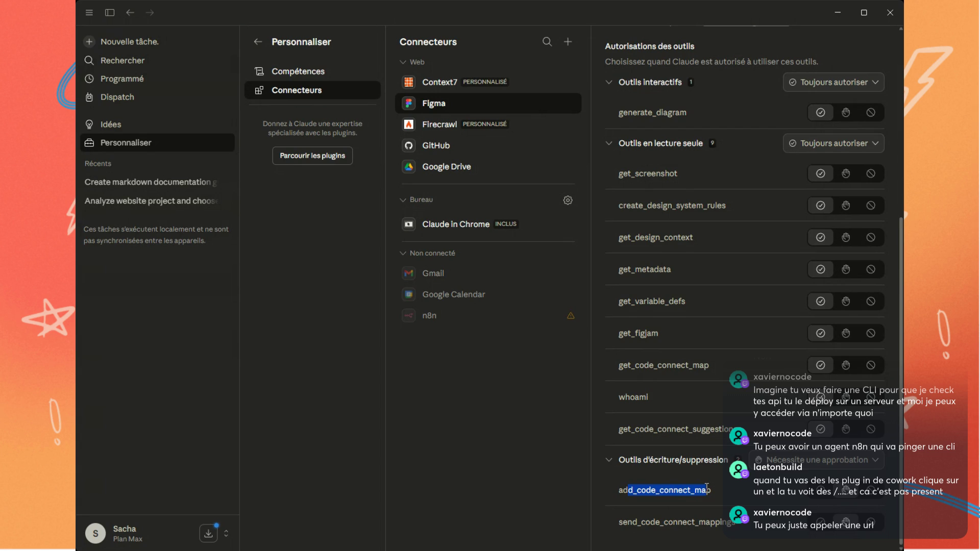
left_click(706, 488)
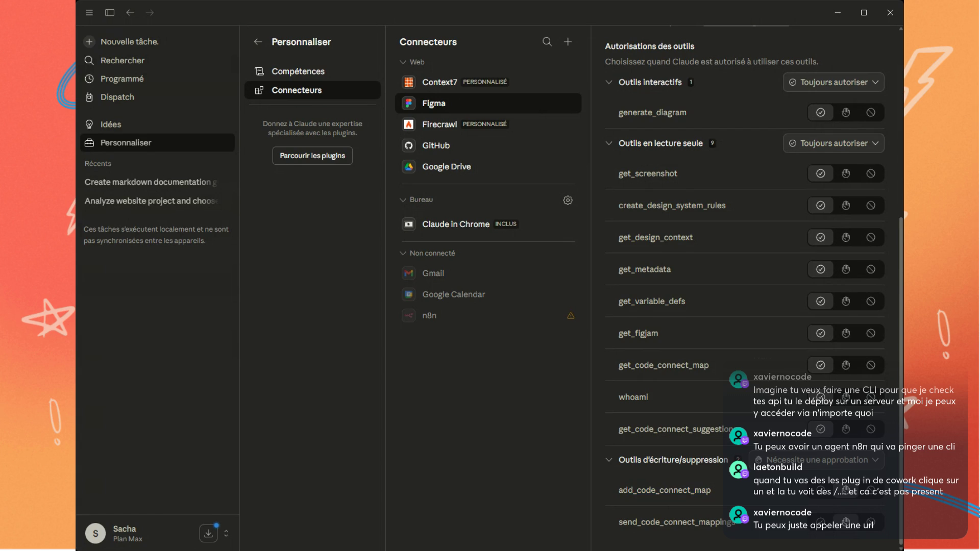
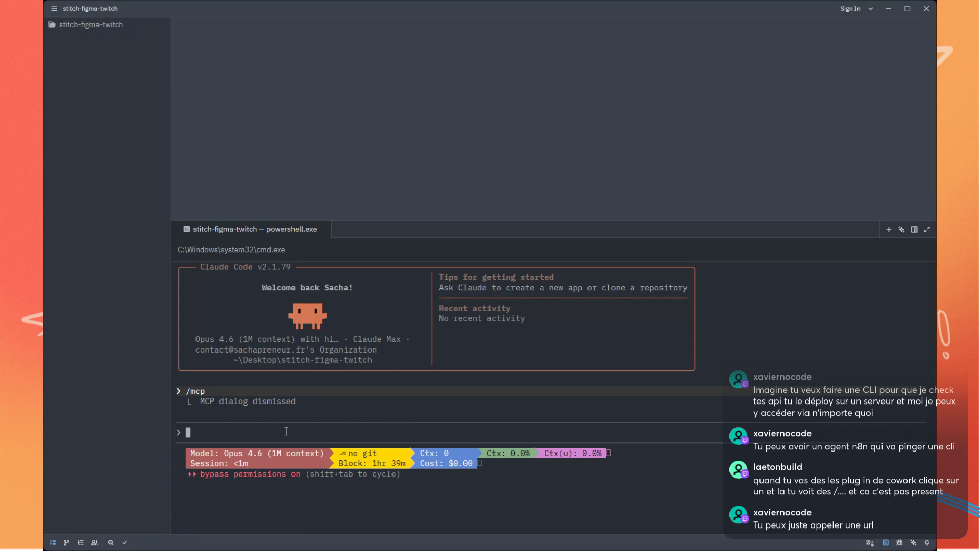
Ask Claude Code to use Stitch MCP for a landing page for a Marseille TPE/PME services marketplace
type("Fais-moi une landing page de présentation, service, de marketplace de TPE, PME sur Marseille. utilise S")
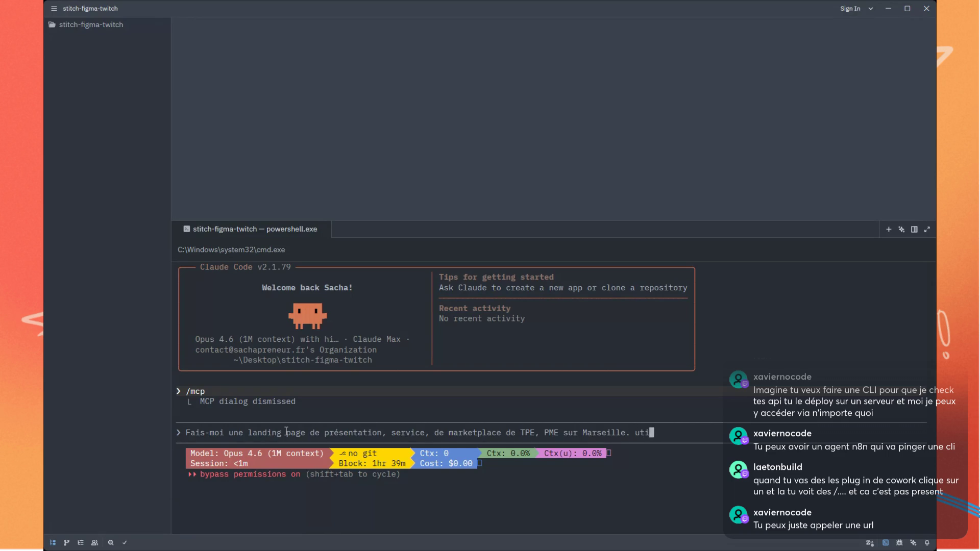
type("titch MCP")
key("Return")
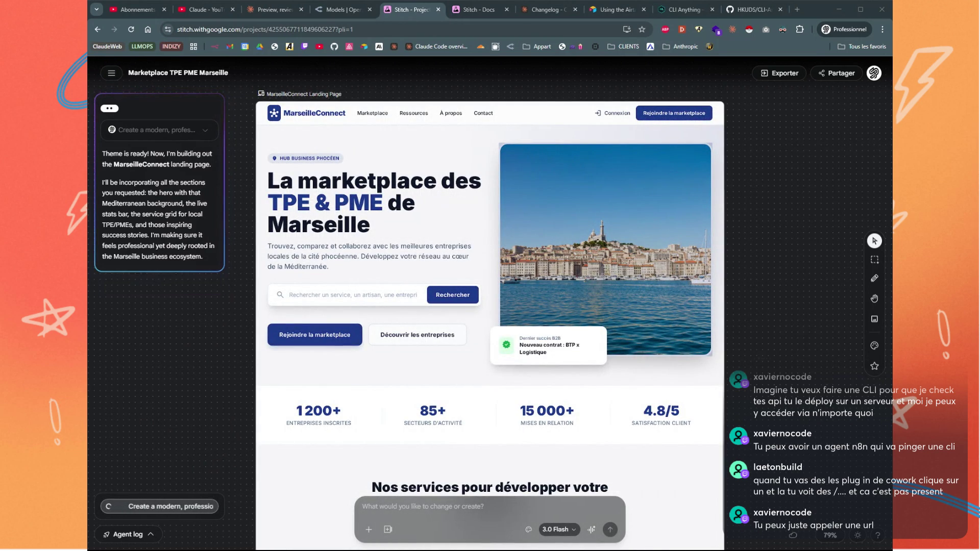
scroll(733, 291, "down", 6)
scroll(733, 291, "down", 15)
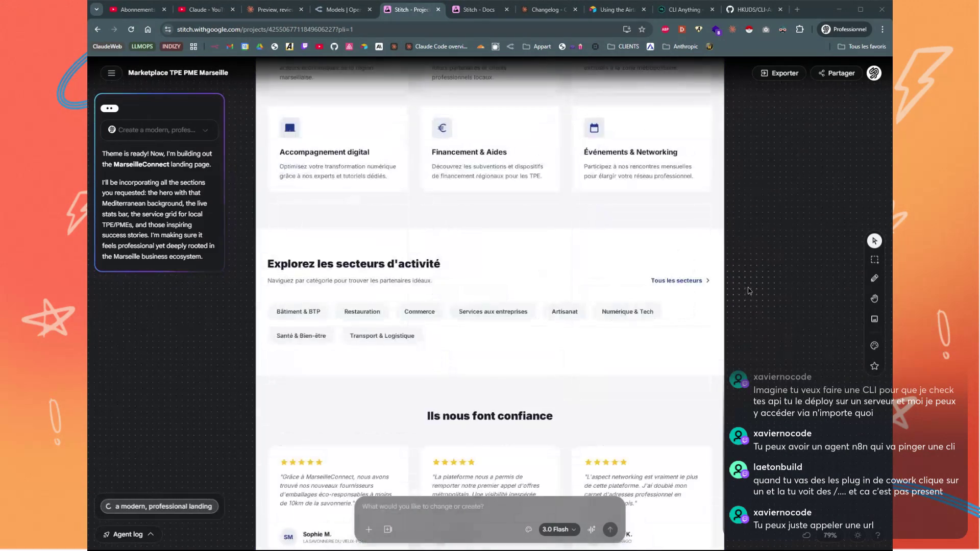
scroll(748, 291, "up", 20)
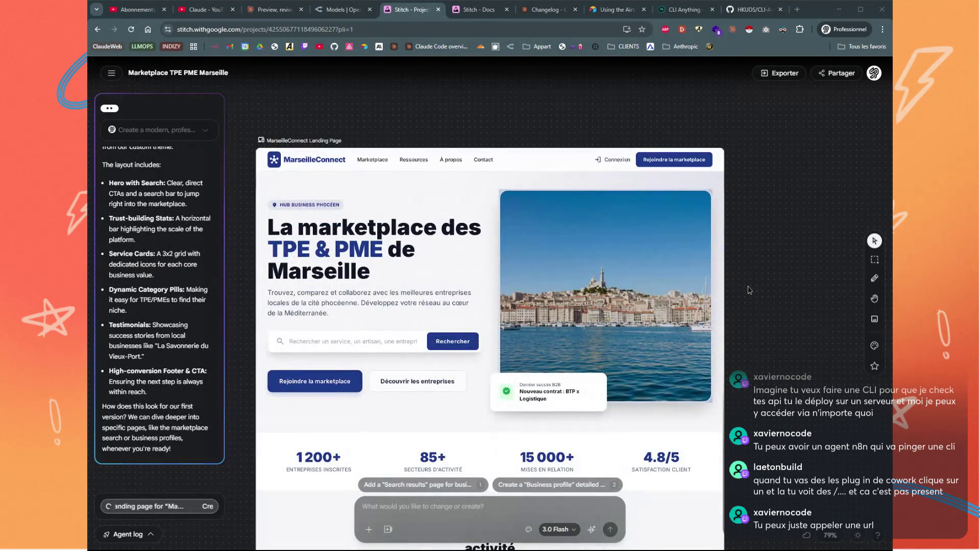
left_click(671, 250)
left_click(745, 252)
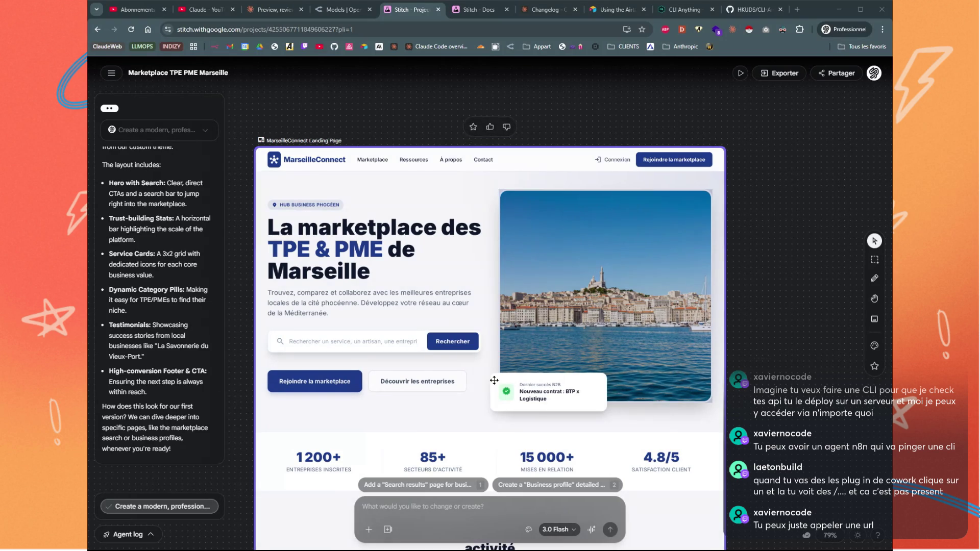
scroll(495, 379, "down", 6)
scroll(494, 379, "down", 10)
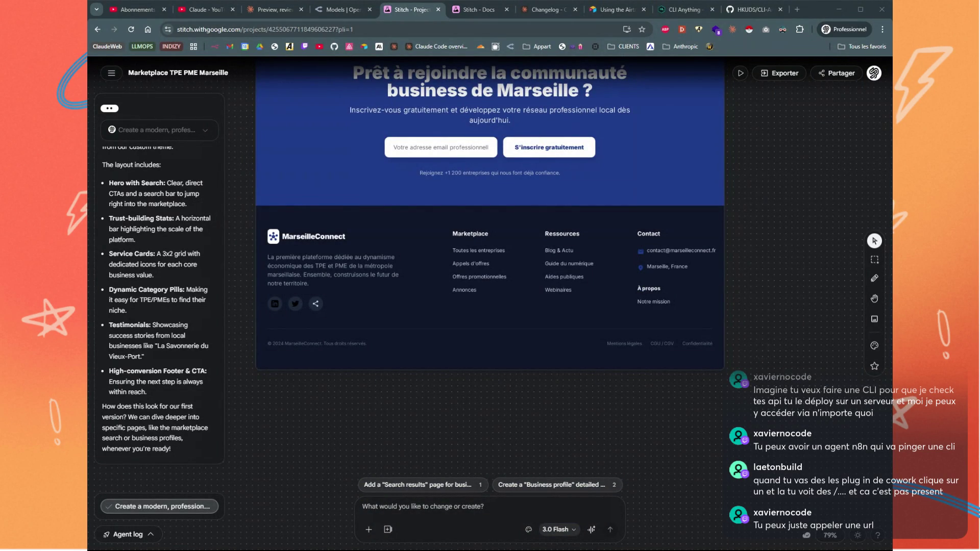
left_click(430, 10)
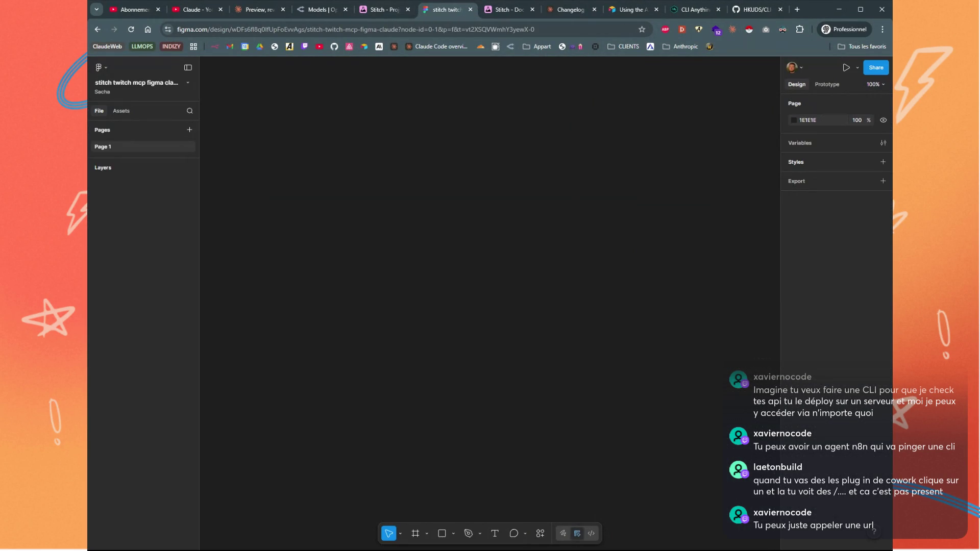
left_click(383, 11)
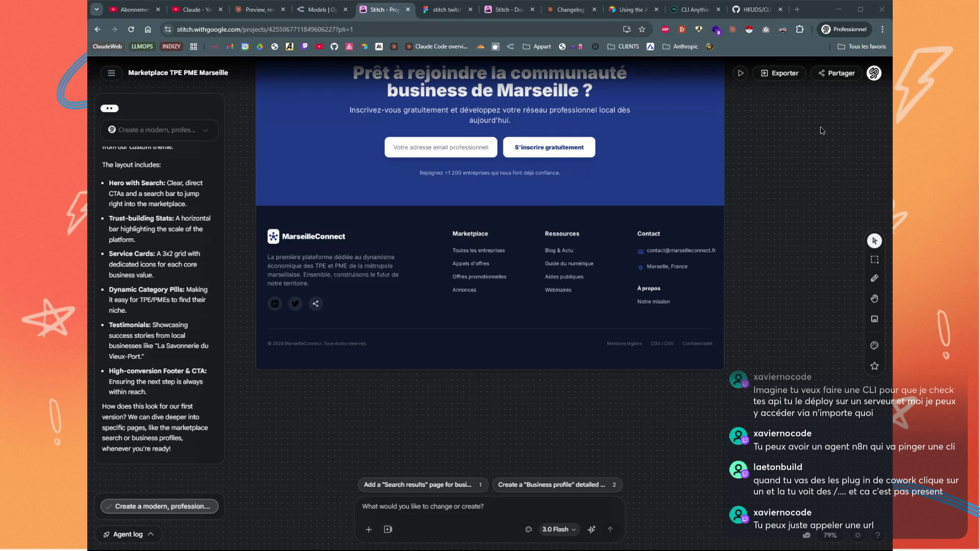
left_click(775, 79)
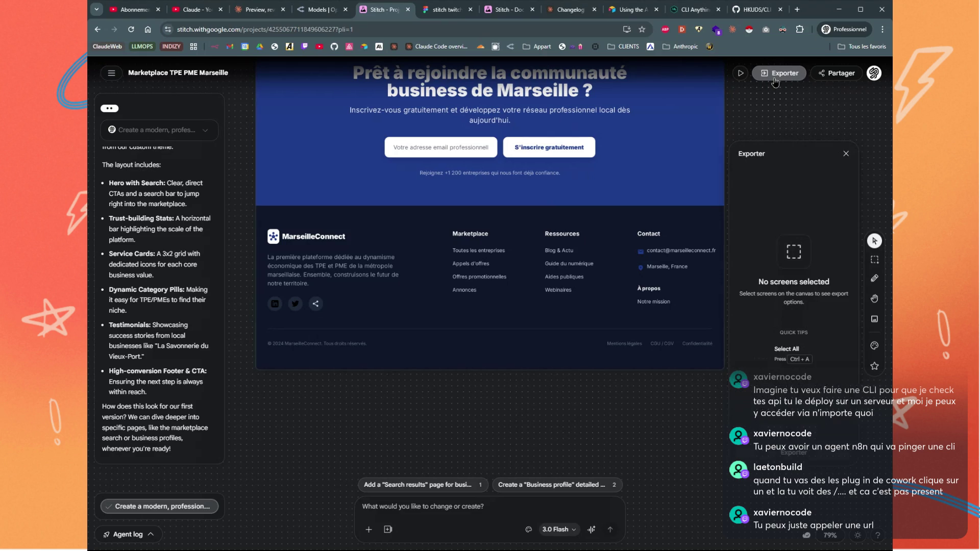
Select all screens and review the Figma, Jules, copy-code and MCP export options
key("ctrl+a")
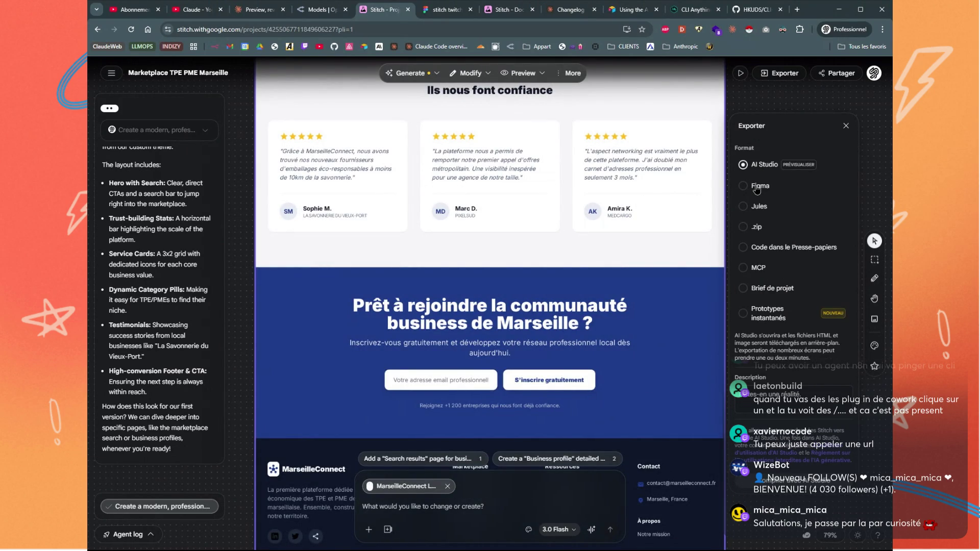
left_click(756, 188)
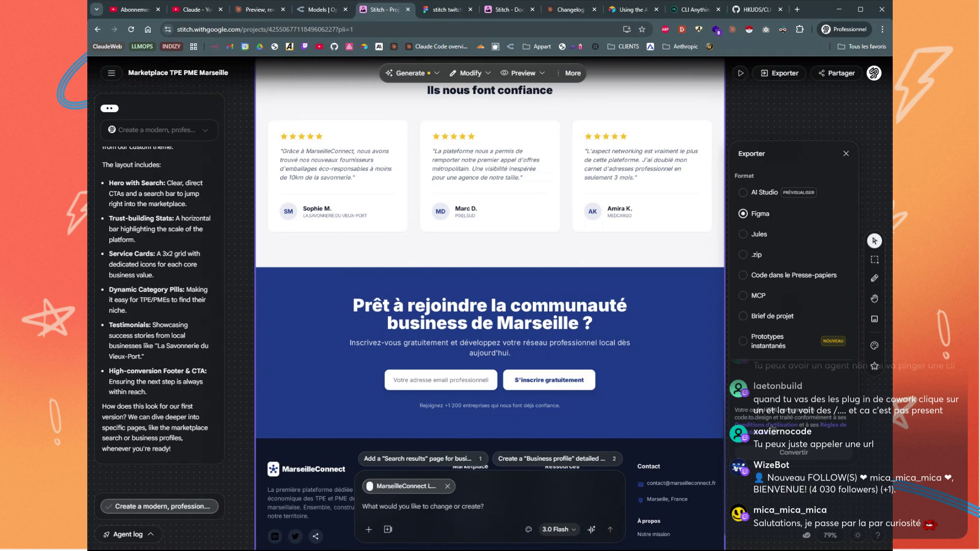
left_click(760, 240)
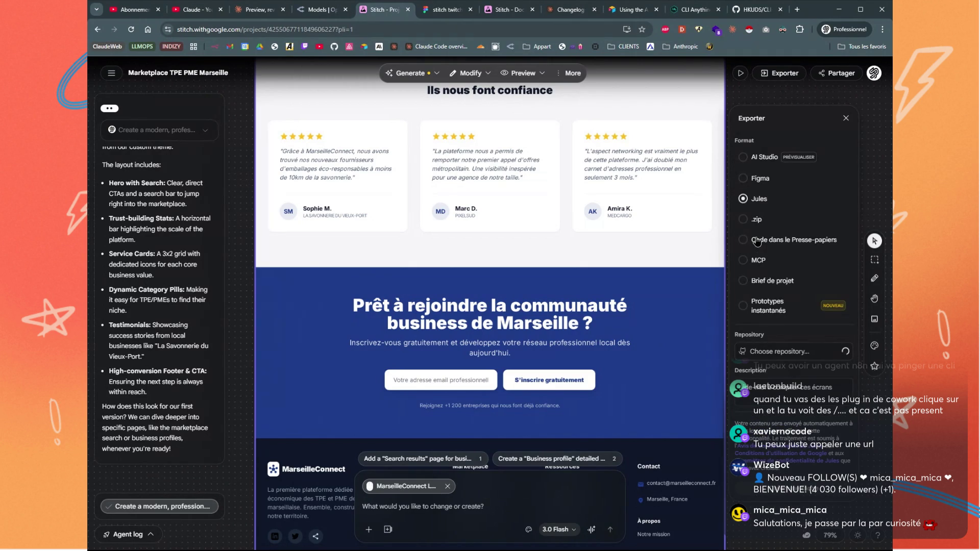
left_click(763, 247)
left_click(758, 296)
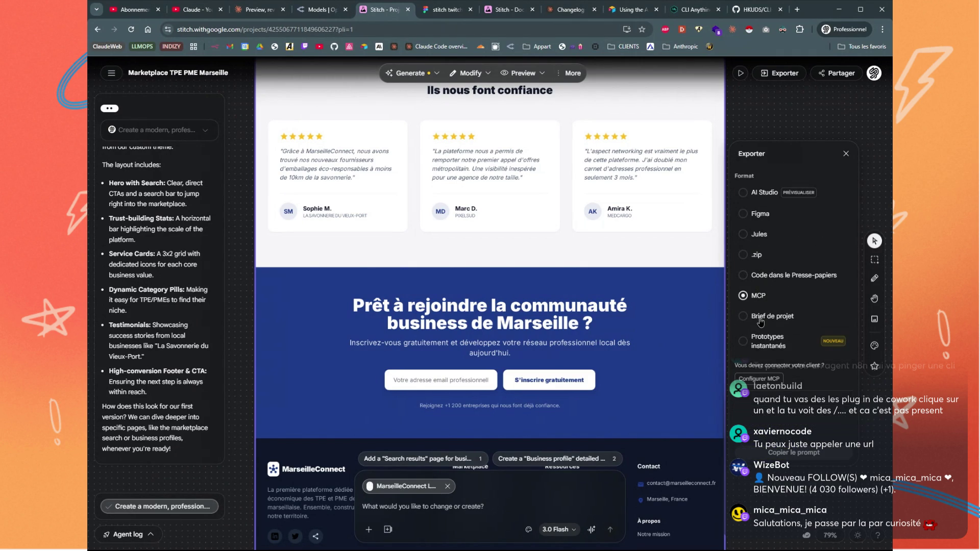
Export the screens as a project brief to generate the PRD, then view design systems
left_click(760, 320)
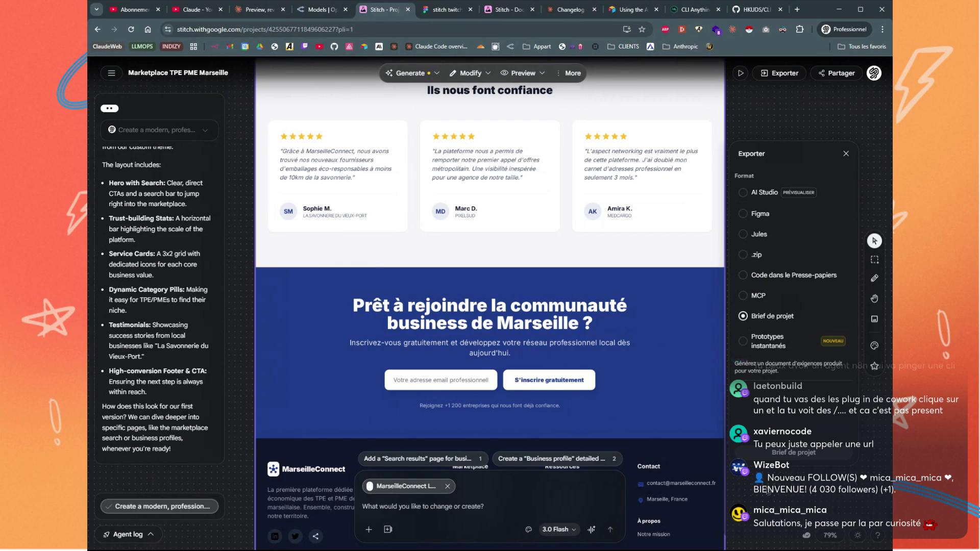
scroll(783, 493, "down", 5)
scroll(783, 493, "down", 3)
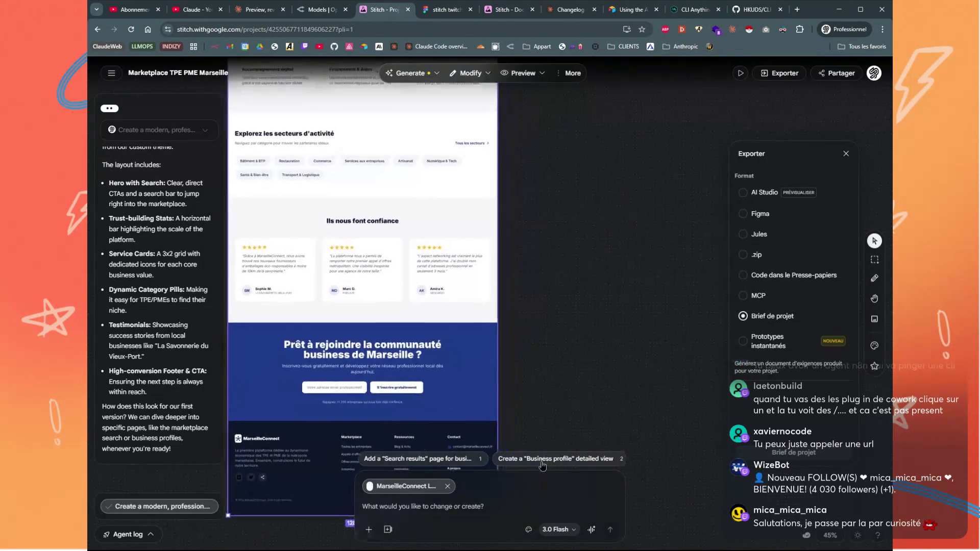
left_click(783, 454)
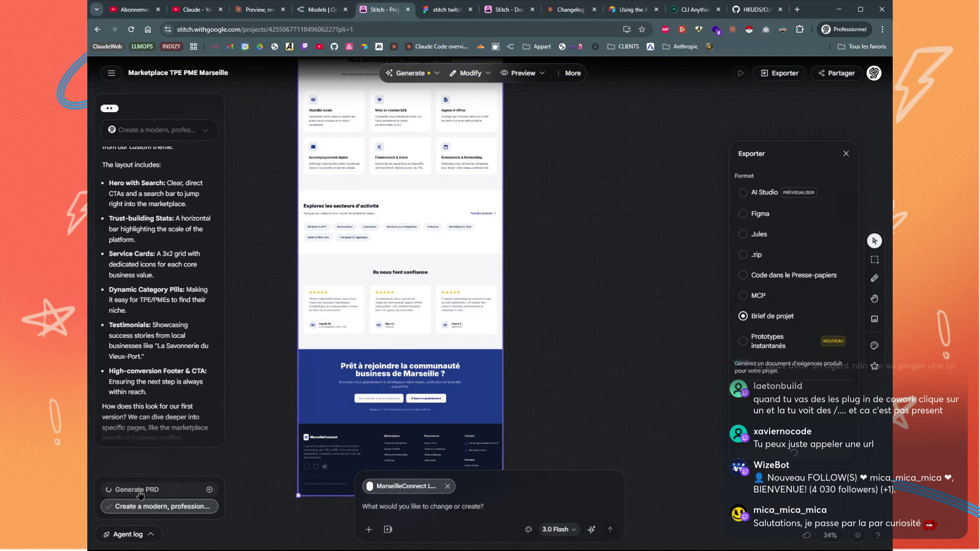
scroll(527, 311, "up", 5)
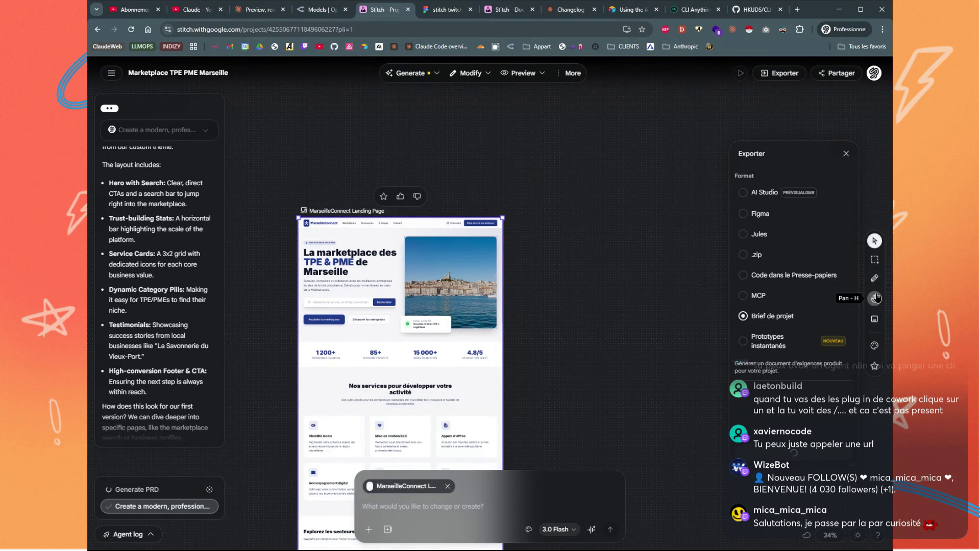
left_click(874, 345)
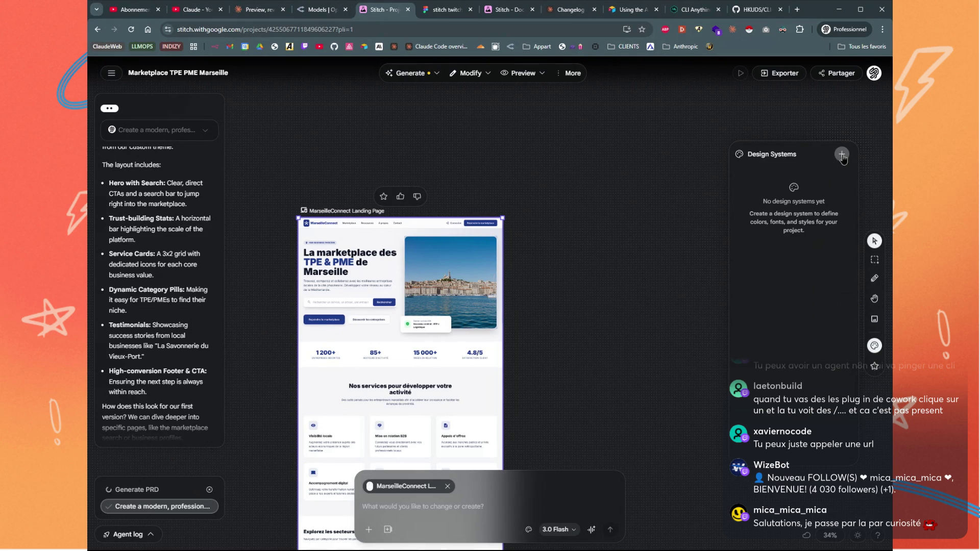
Add a new design system imported from the website mistral.ai
left_click(568, 76)
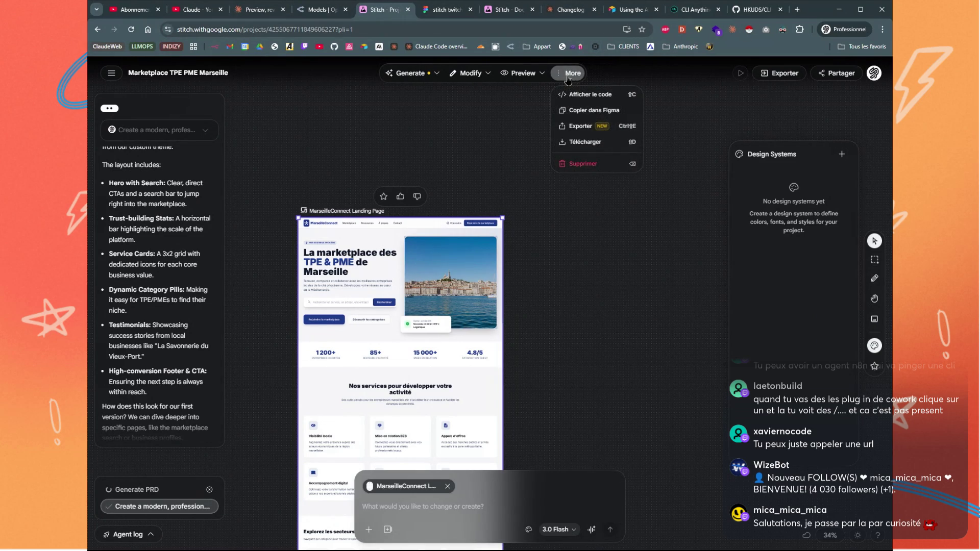
left_click(842, 154)
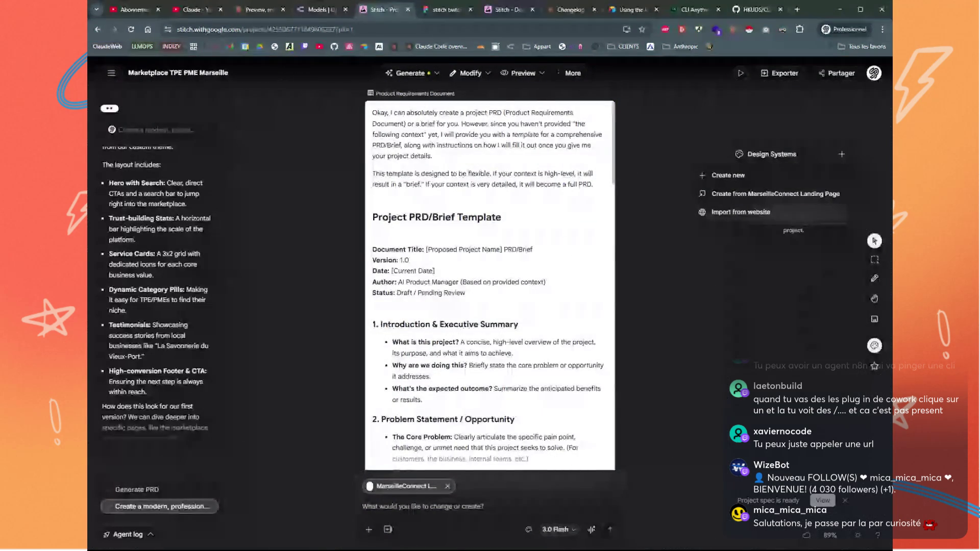
left_click(729, 216)
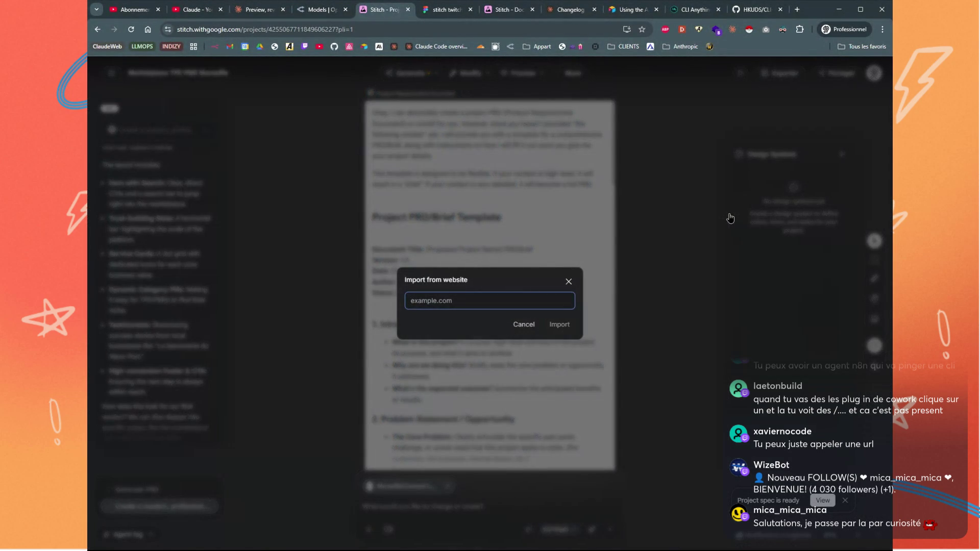
type("mistral.ai")
left_click(559, 325)
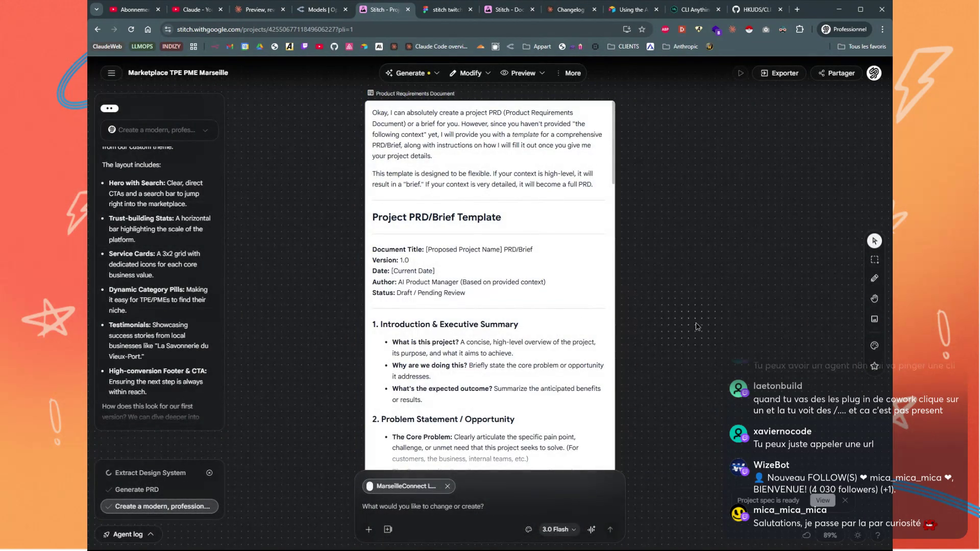
scroll(744, 313, "down", 3)
scroll(743, 313, "down", 3)
left_click_drag(751, 283, 613, 356)
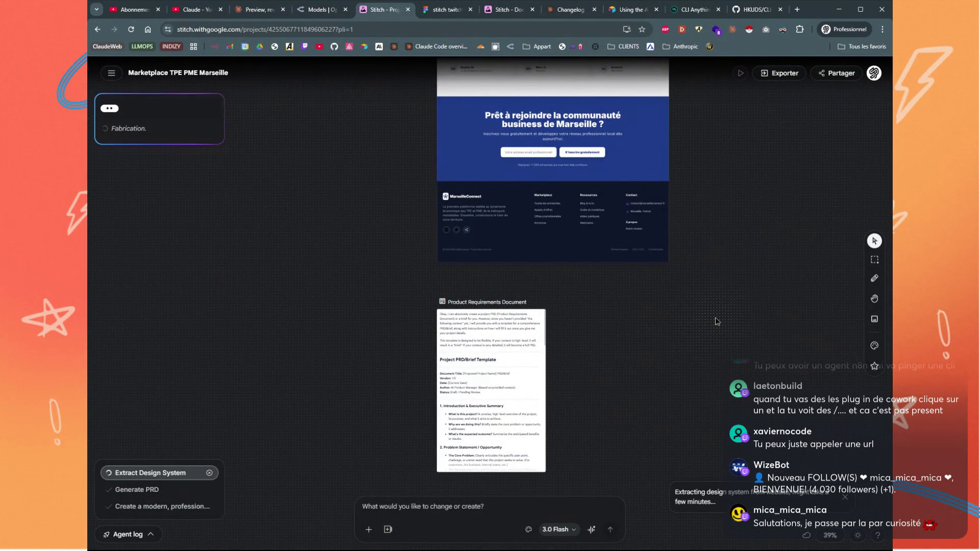
scroll(719, 319, "up", 5)
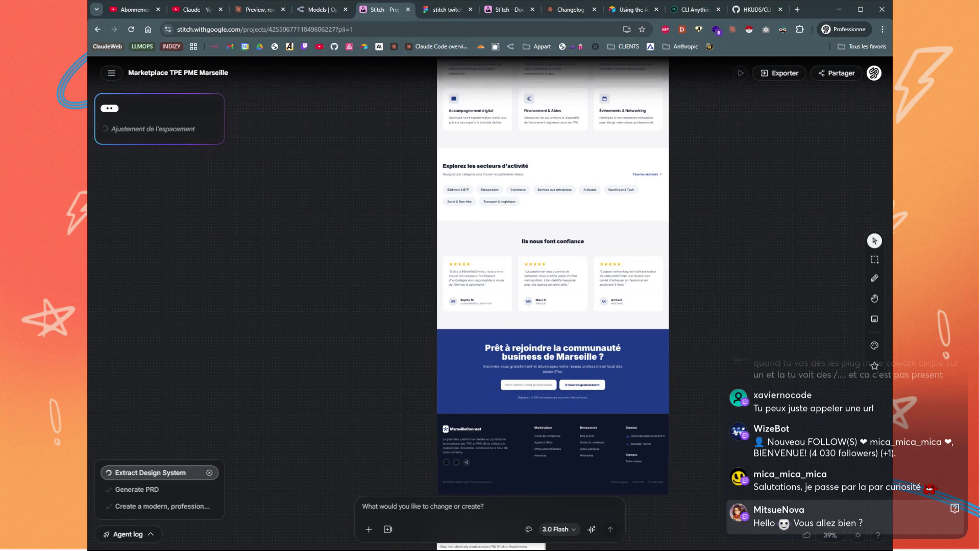
scroll(716, 306, "up", 5)
scroll(716, 306, "up", 2)
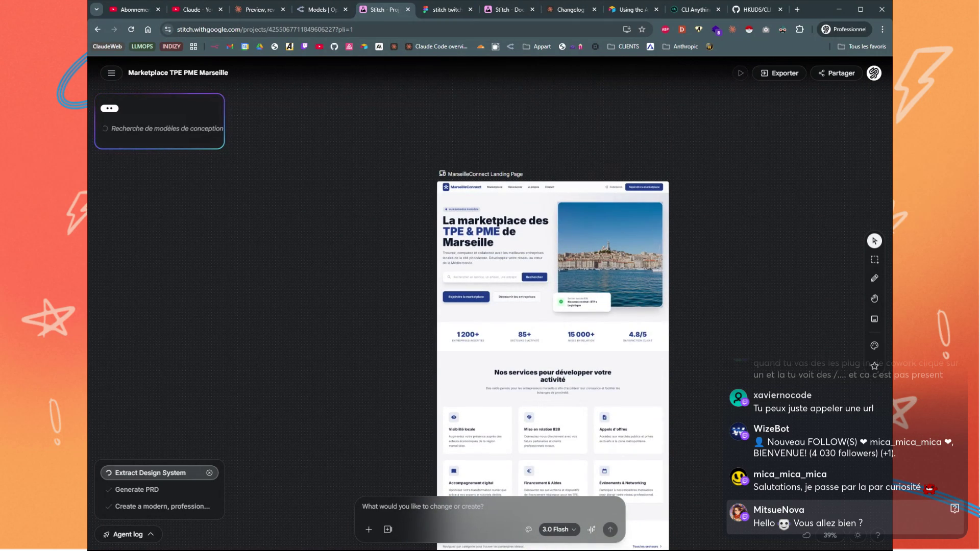
scroll(717, 306, "down", 8)
scroll(717, 306, "down", 5)
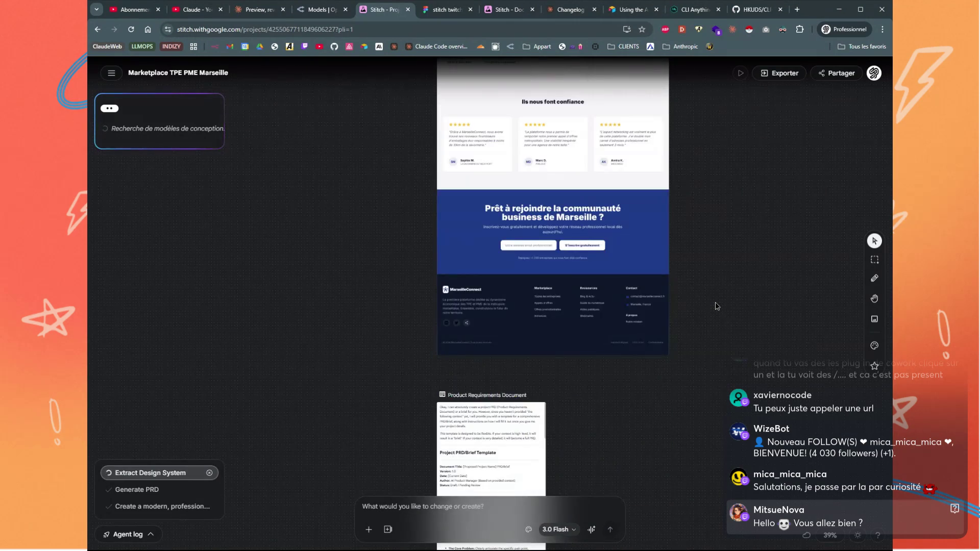
scroll(443, 282, "up", 2)
left_click(444, 282)
scroll(443, 282, "up", 3)
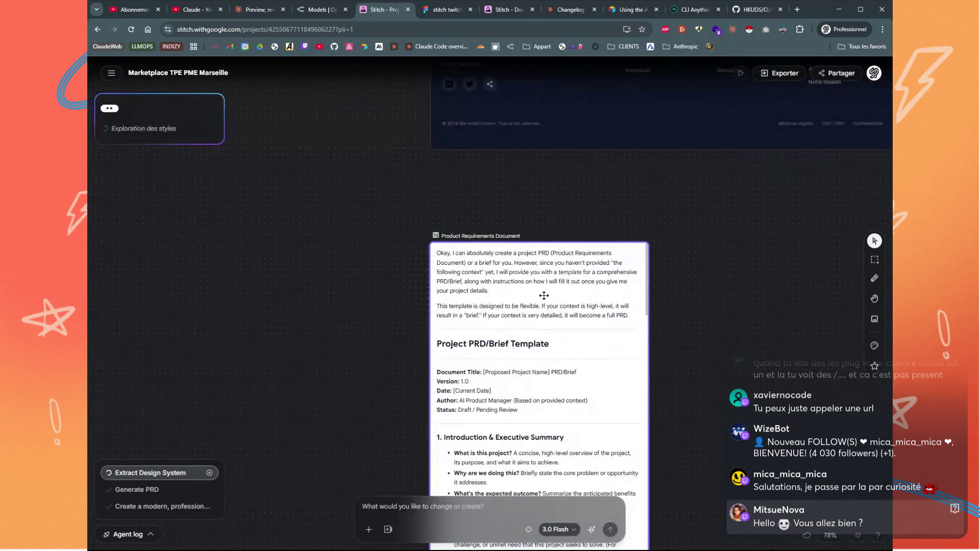
scroll(624, 299, "down", 1)
scroll(623, 298, "up", 1)
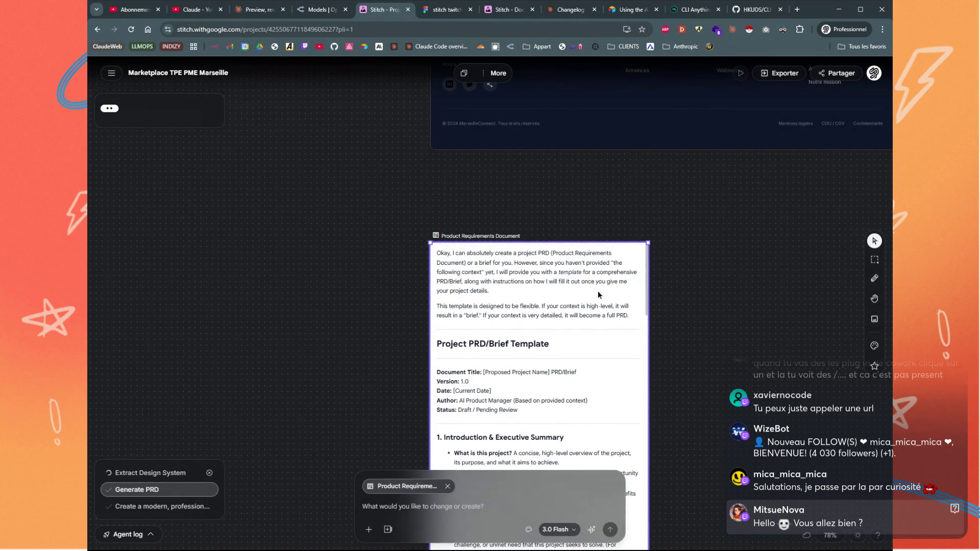
scroll(607, 255, "down", 2)
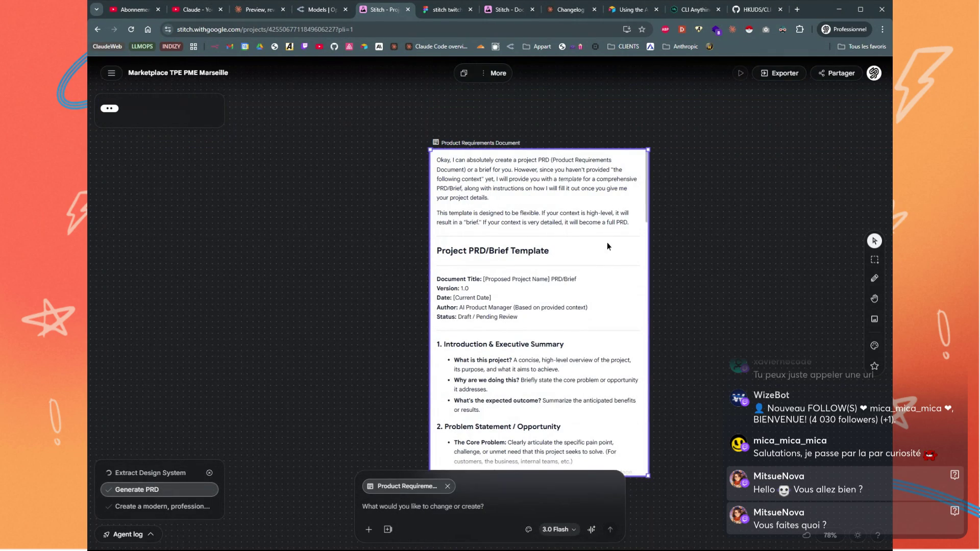
scroll(607, 242, "down", 1)
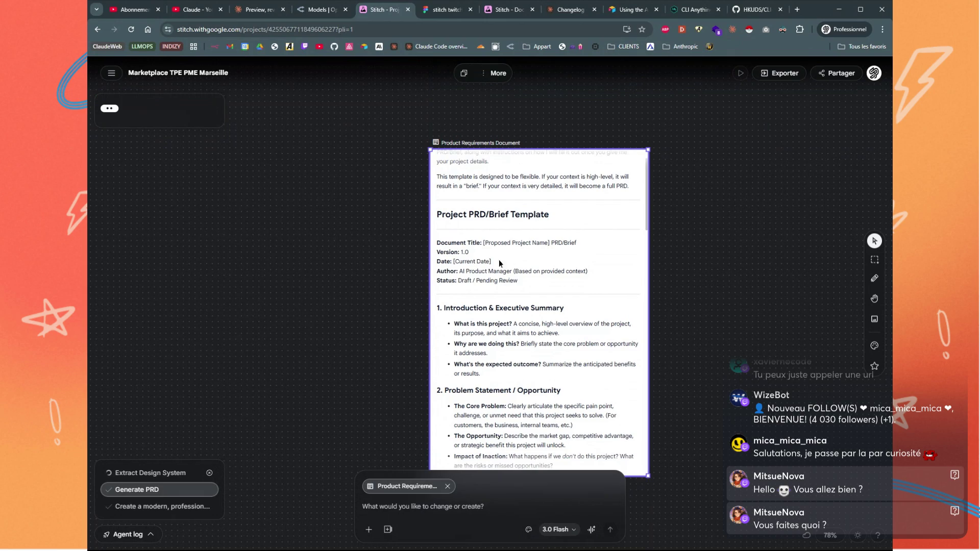
scroll(485, 264, "down", 1)
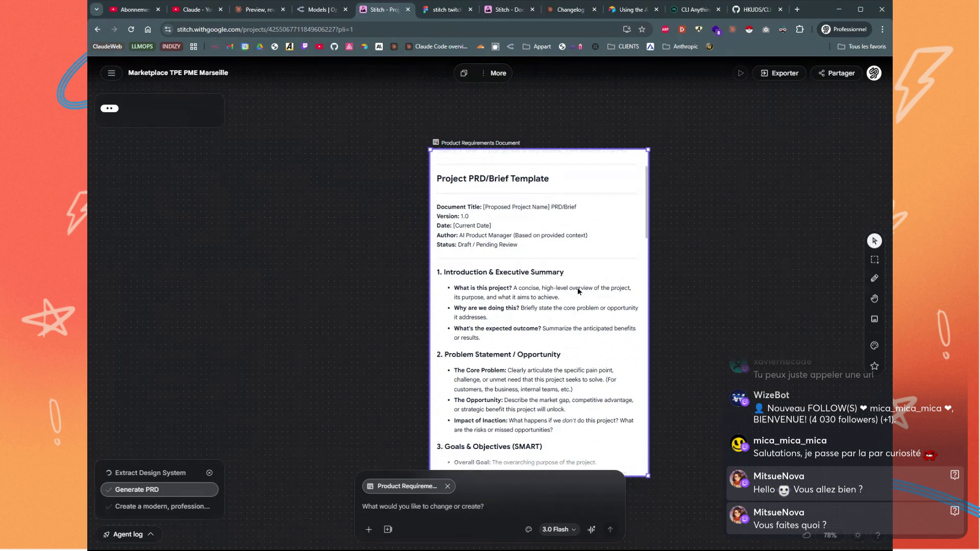
scroll(565, 299, "down", 1)
scroll(608, 292, "down", 2)
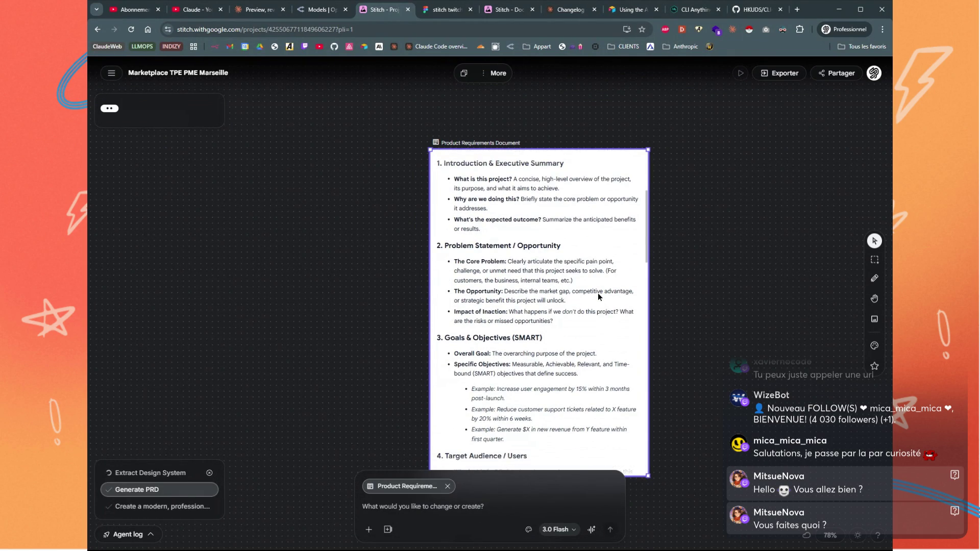
scroll(597, 293, "down", 10)
scroll(593, 297, "down", 5)
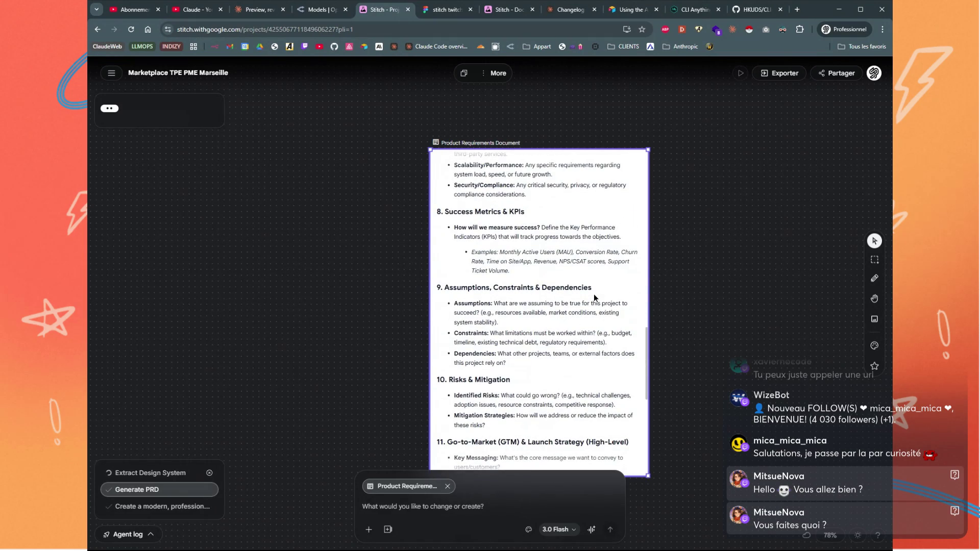
scroll(592, 296, "down", 8)
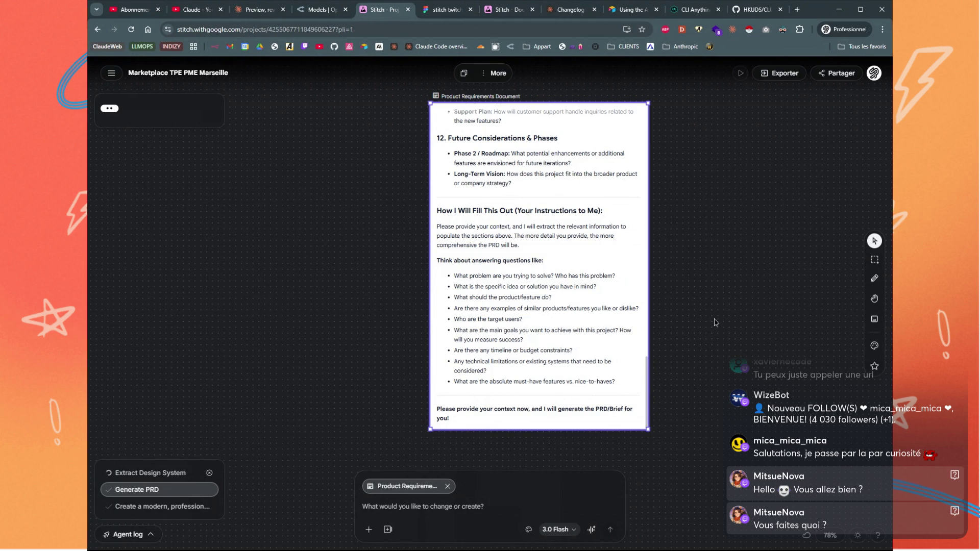
scroll(714, 322, "down", 3)
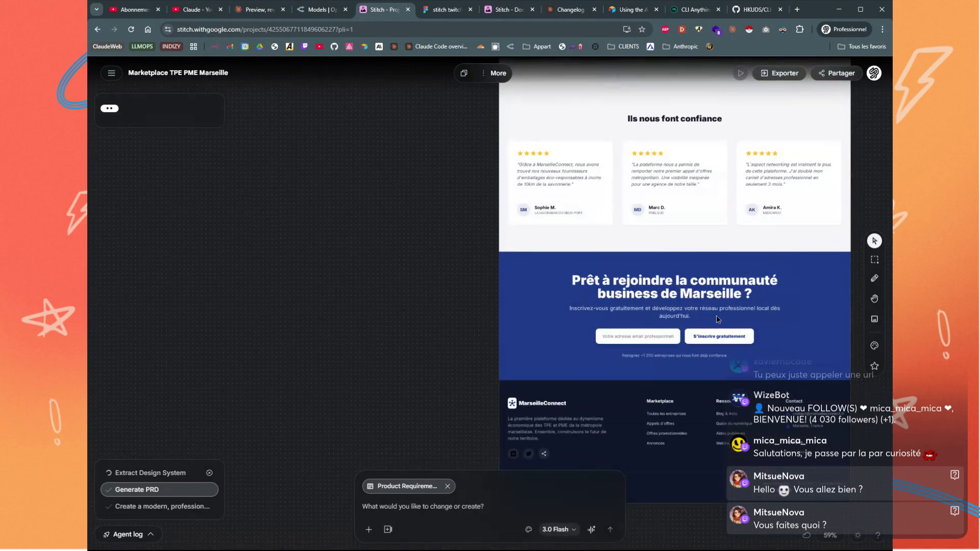
Review the landing page's extra actions and reopen its Exporter format options
scroll(688, 281, "up", 5)
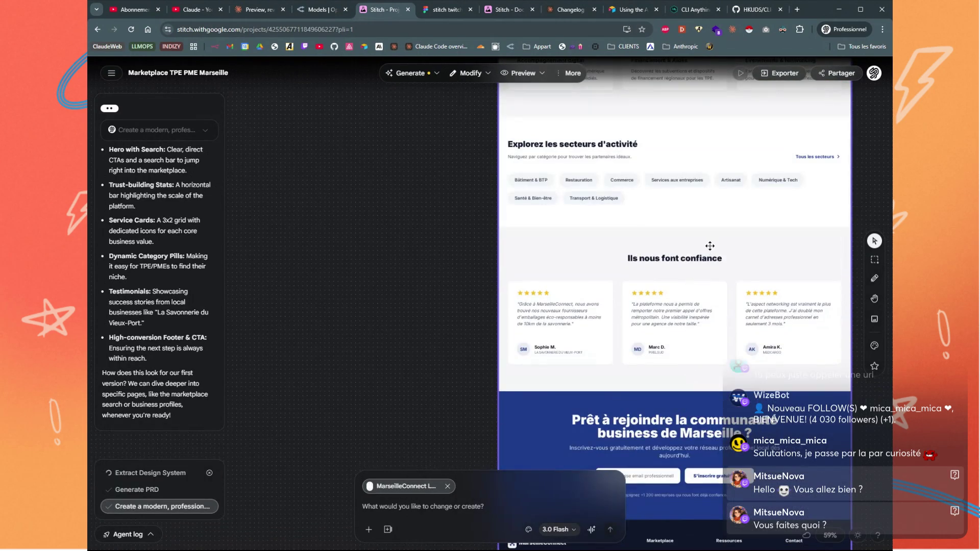
scroll(593, 302, "right", 3)
scroll(717, 289, "up", 8)
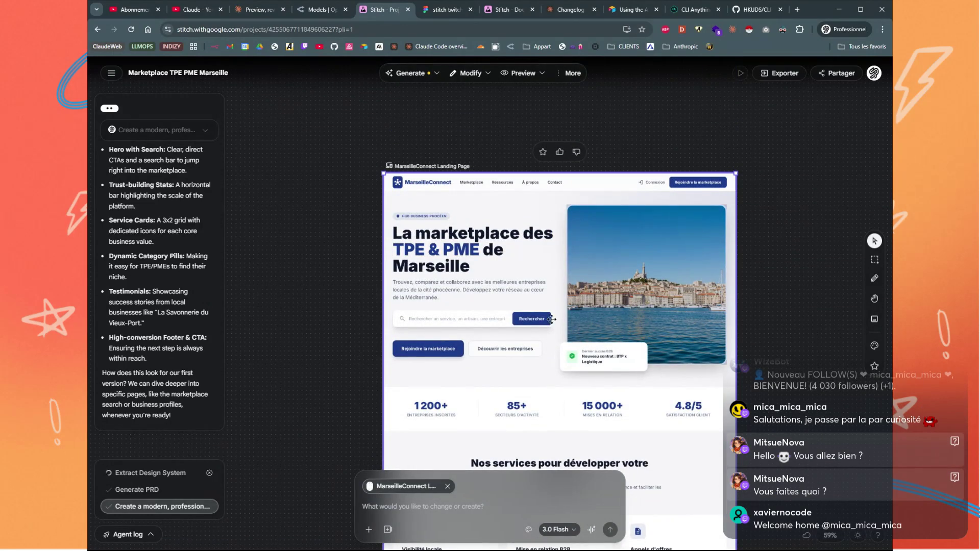
left_click(568, 74)
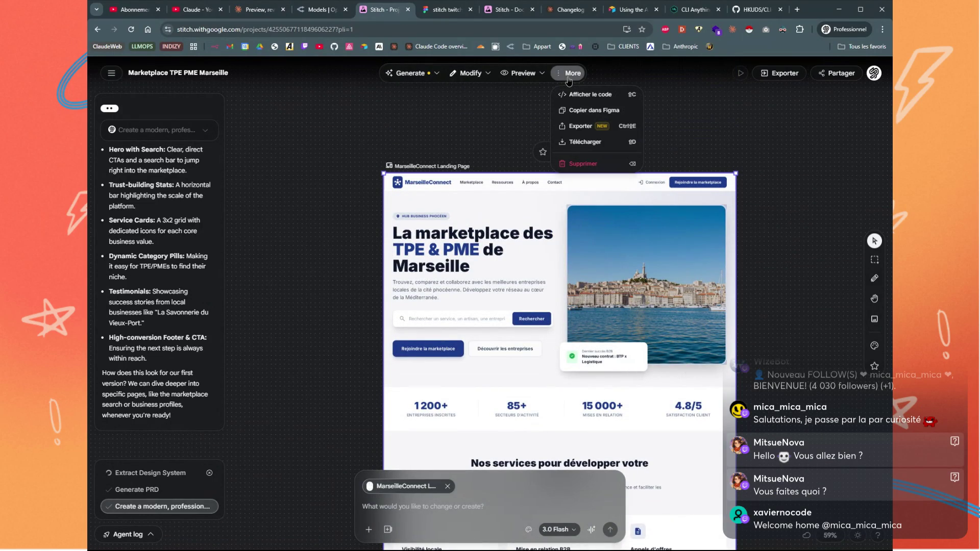
mouse_move(479, 77)
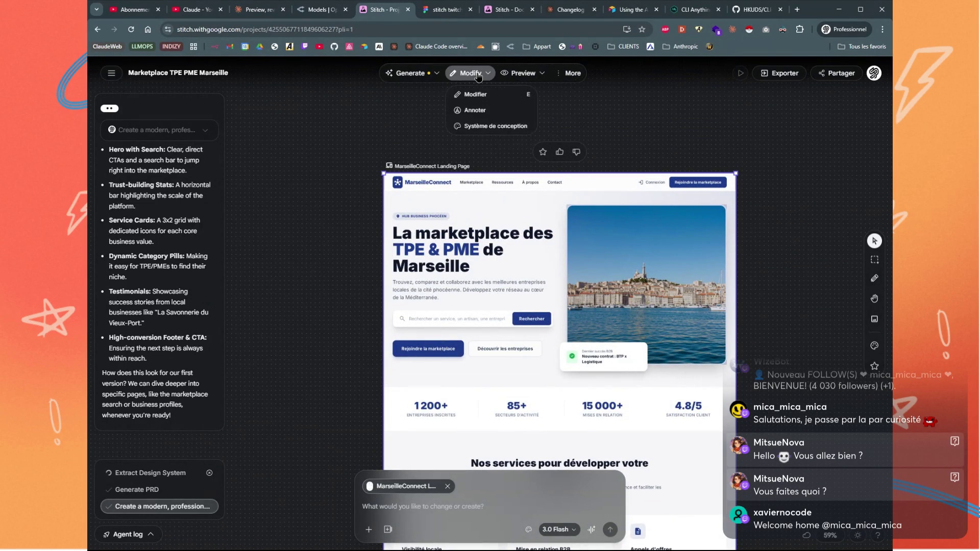
mouse_move(436, 76)
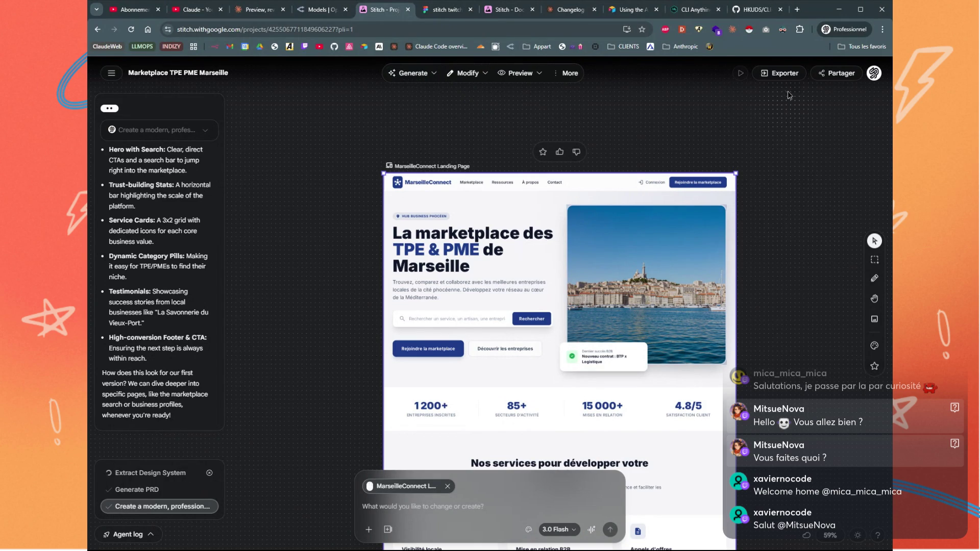
left_click(788, 77)
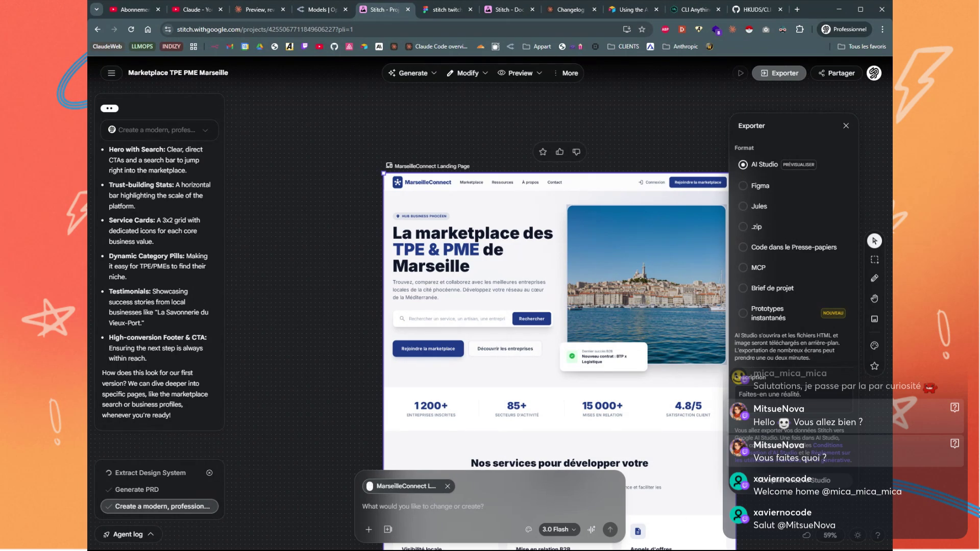
Deselect the landing page and select the Product Requirements Document card
left_click(618, 112)
scroll(617, 120, "down", 5, "ctrl")
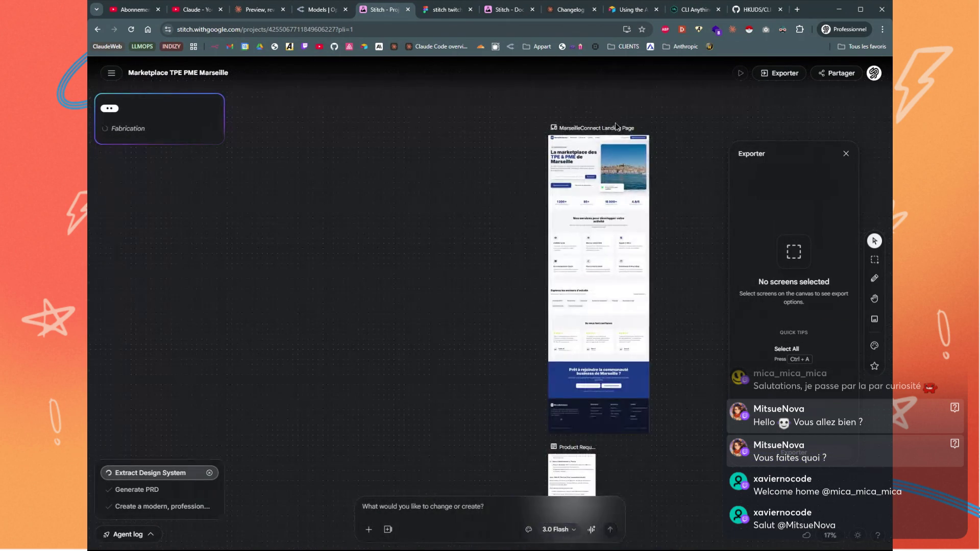
scroll(632, 235, "down", 5)
scroll(641, 255, "up", 3, "ctrl")
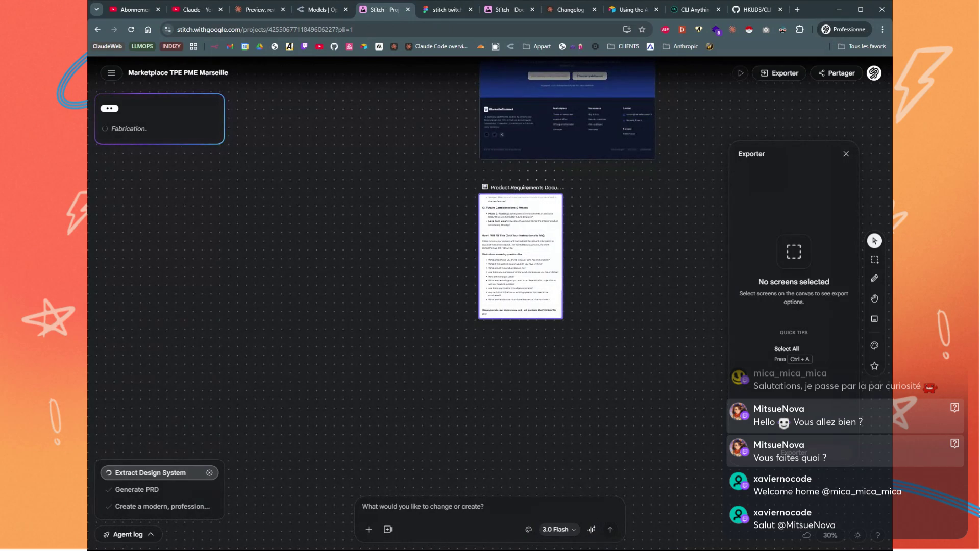
left_click(515, 216)
scroll(516, 216, "up", 3, "ctrl")
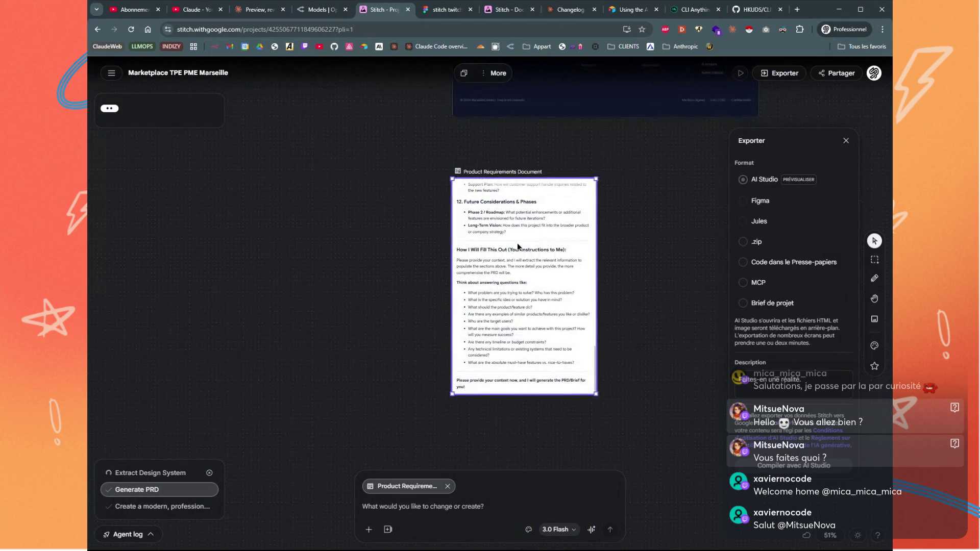
scroll(516, 243, "up", 3, "ctrl")
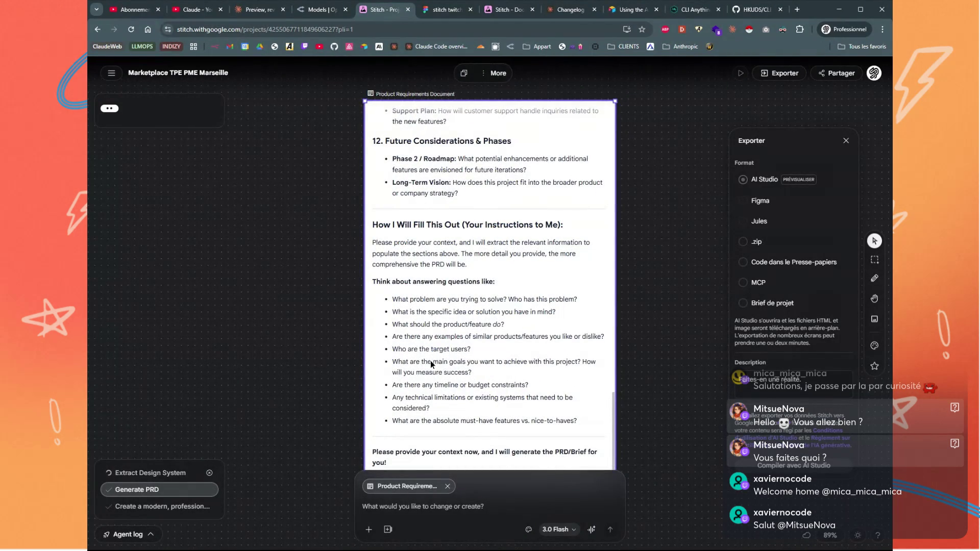
Delete the PRD card from the canvas and pick Figma as the export format
triple_click(423, 361)
left_click(479, 322)
scroll(480, 322, "down", 2, "ctrl")
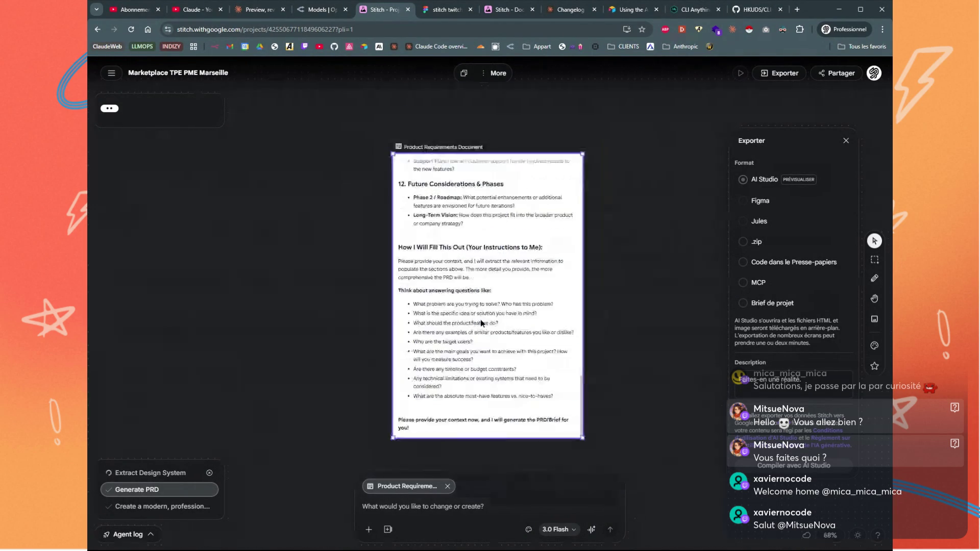
scroll(481, 322, "down", 1, "ctrl")
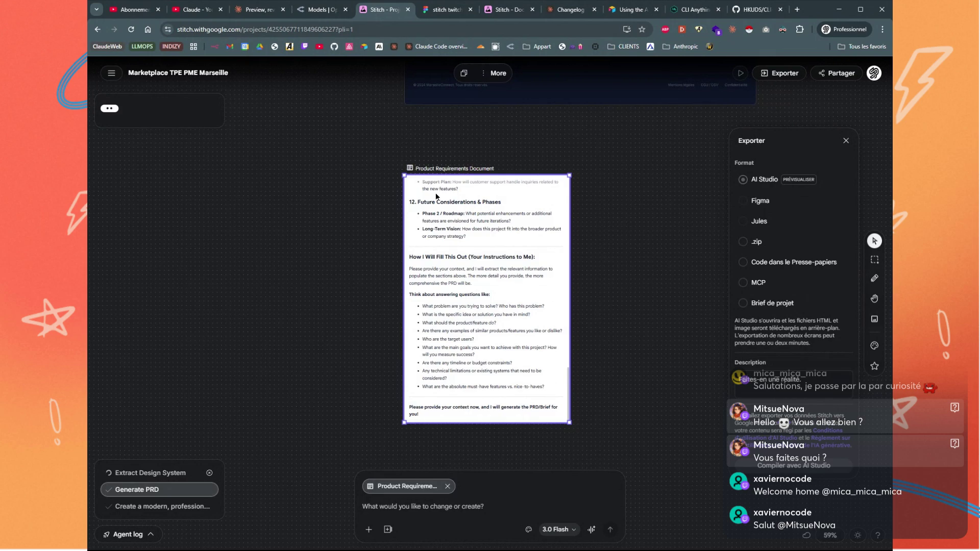
key("Delete")
scroll(459, 210, "up", 5)
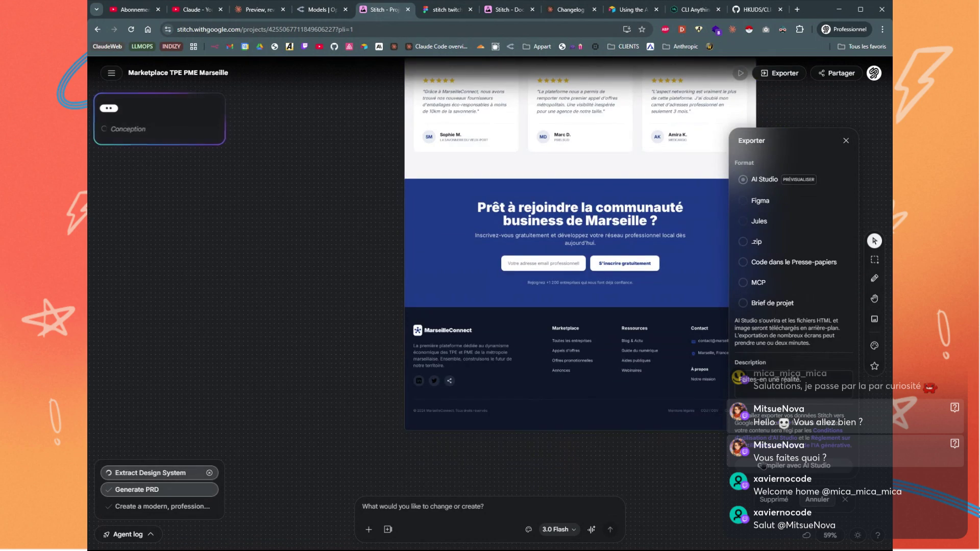
scroll(389, 259, "down", 4, "ctrl")
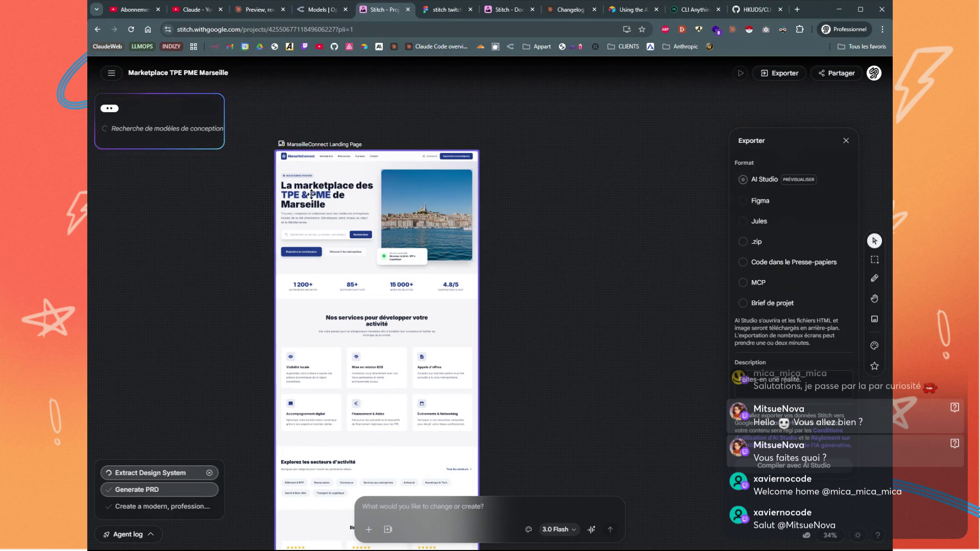
left_click(746, 198)
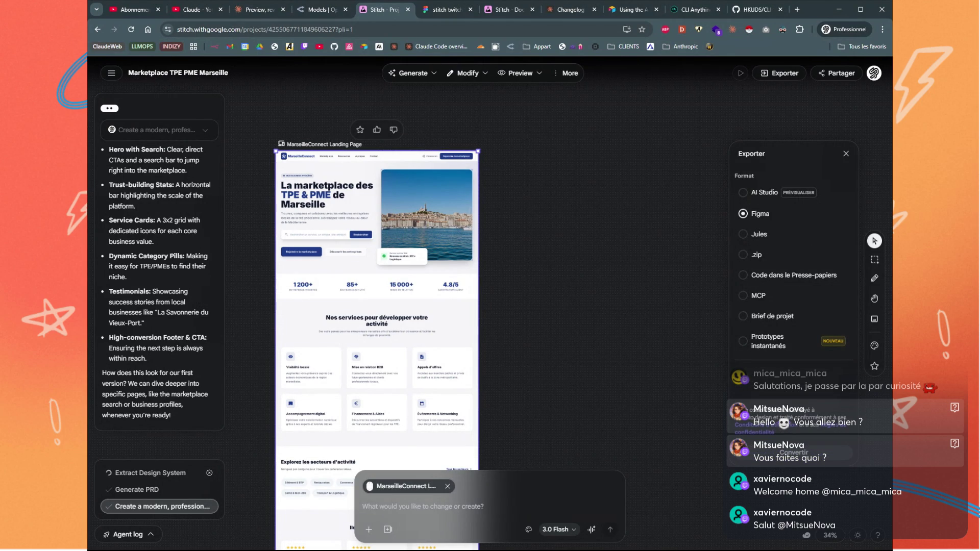
Deselect the landing page and open the still-empty design systems list
left_click(543, 323)
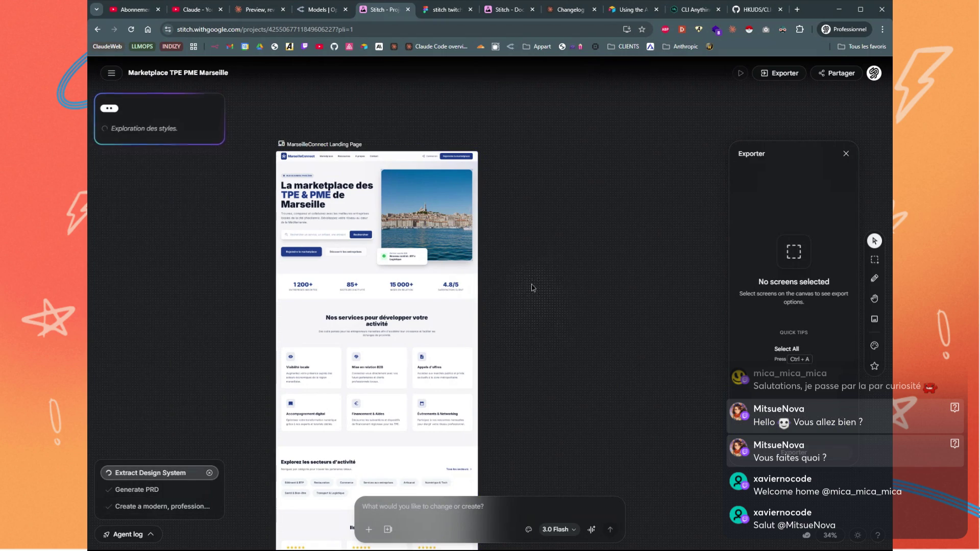
scroll(540, 323, "down", 5)
scroll(516, 351, "up", 2)
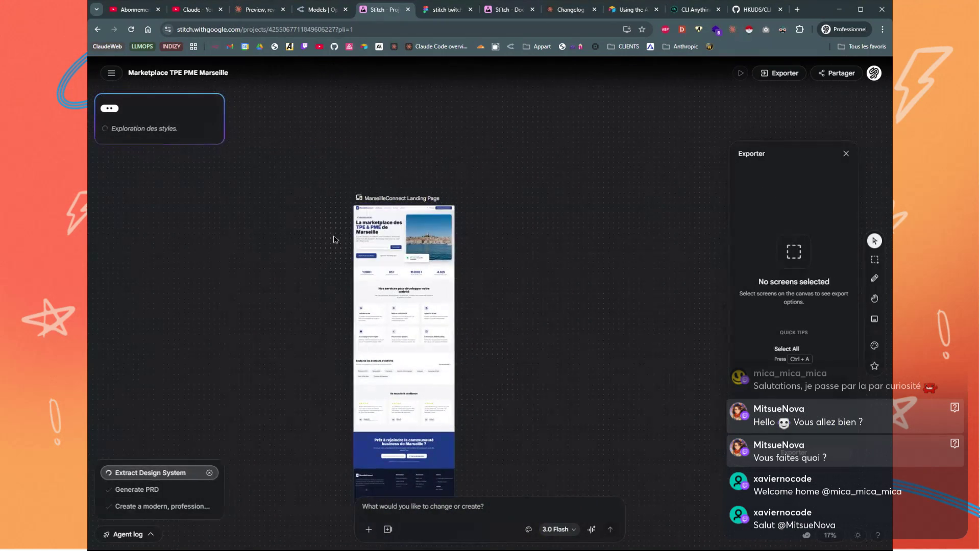
scroll(514, 296, "down", 4)
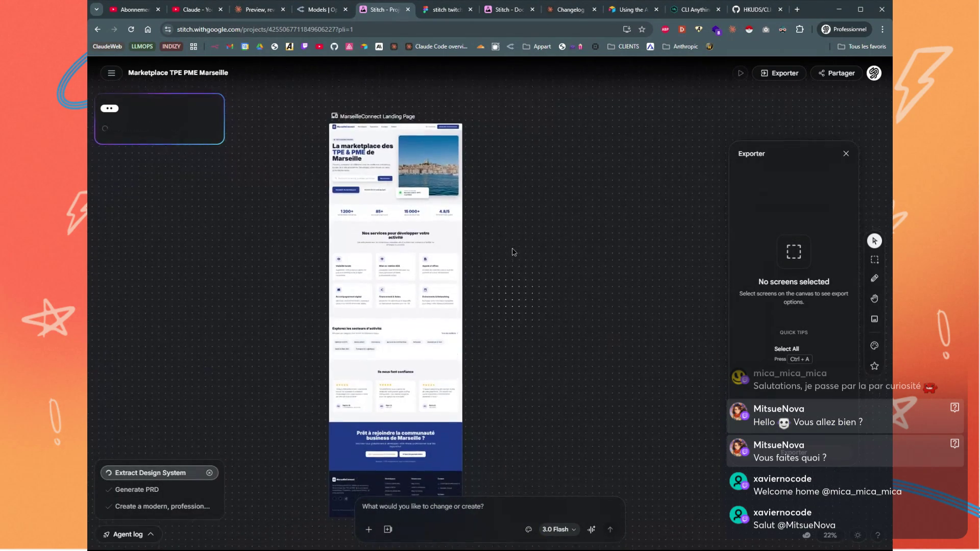
scroll(555, 221, "up", 2)
scroll(561, 221, "left", 1)
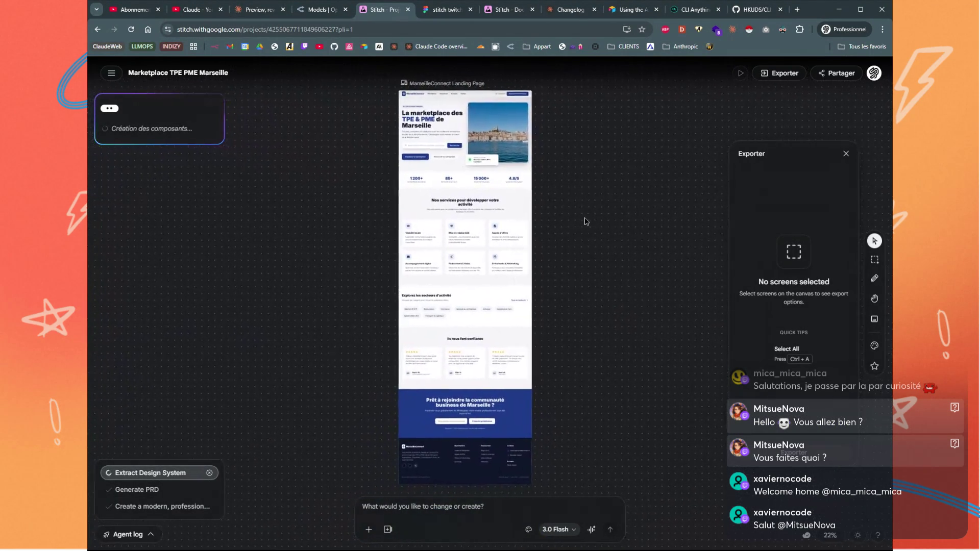
left_click(874, 346)
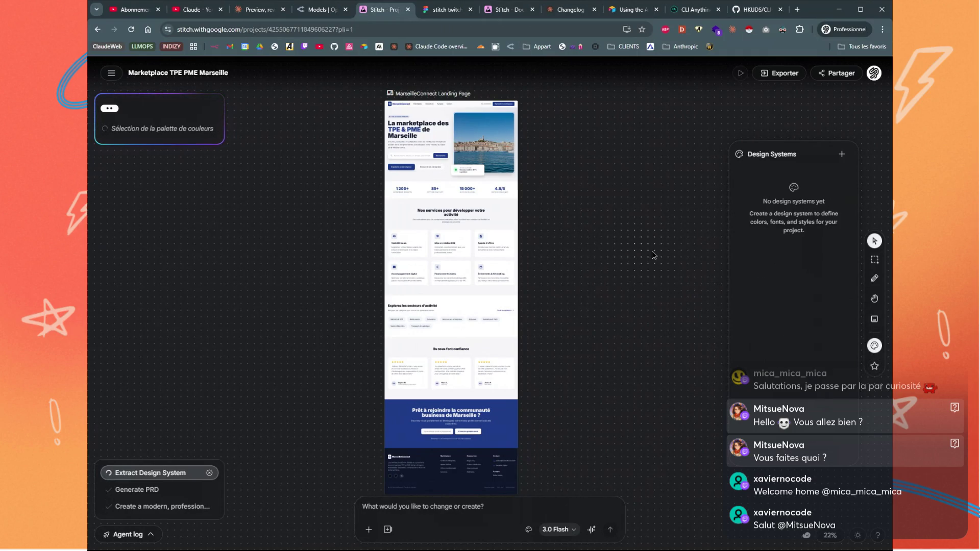
Close the design systems panel and show the prompt's add-material and design system choices
left_click(666, 295)
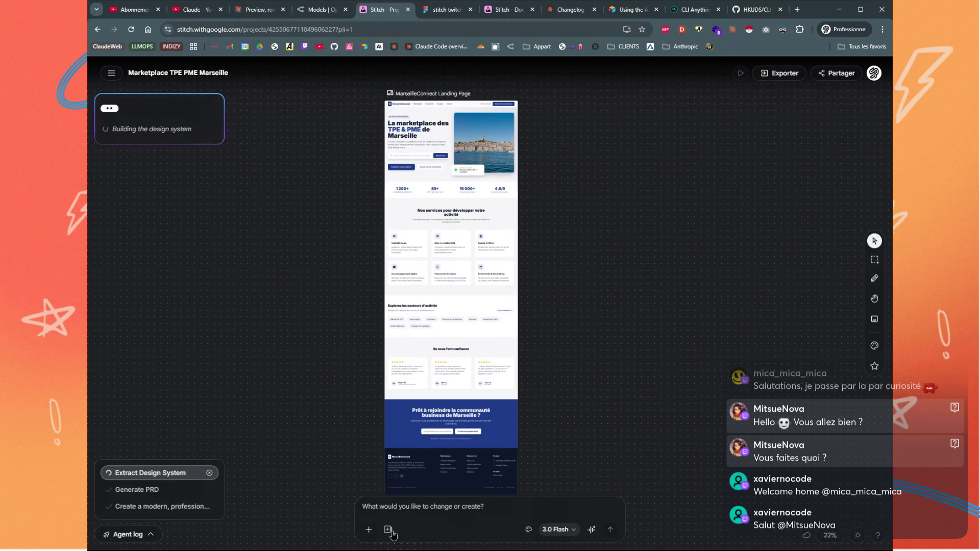
left_click(369, 530)
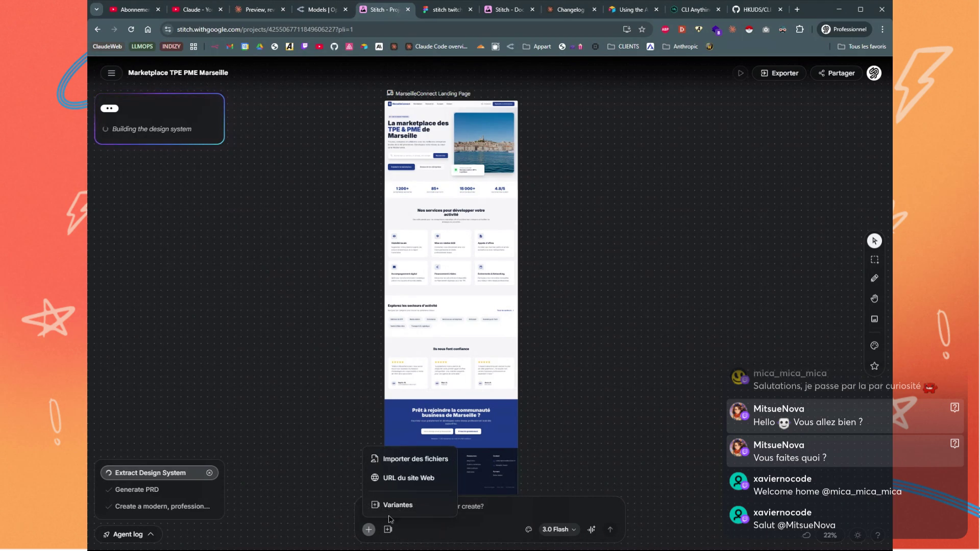
left_click(527, 530)
left_click(527, 530)
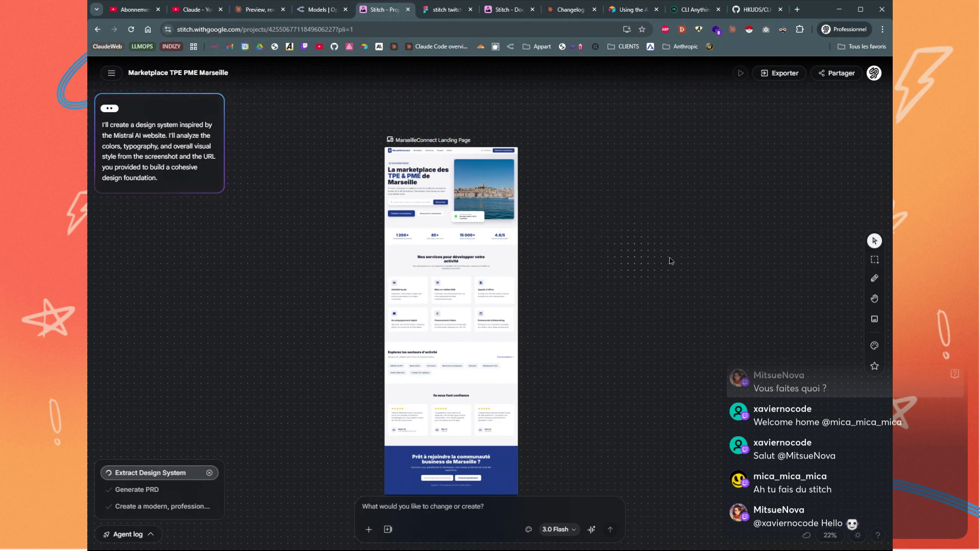
Wait for the Mistral-inspired design system to build, then select the MarseilleConnect Landing Page frame
scroll(576, 243, "down", 2)
scroll(576, 242, "right", 3)
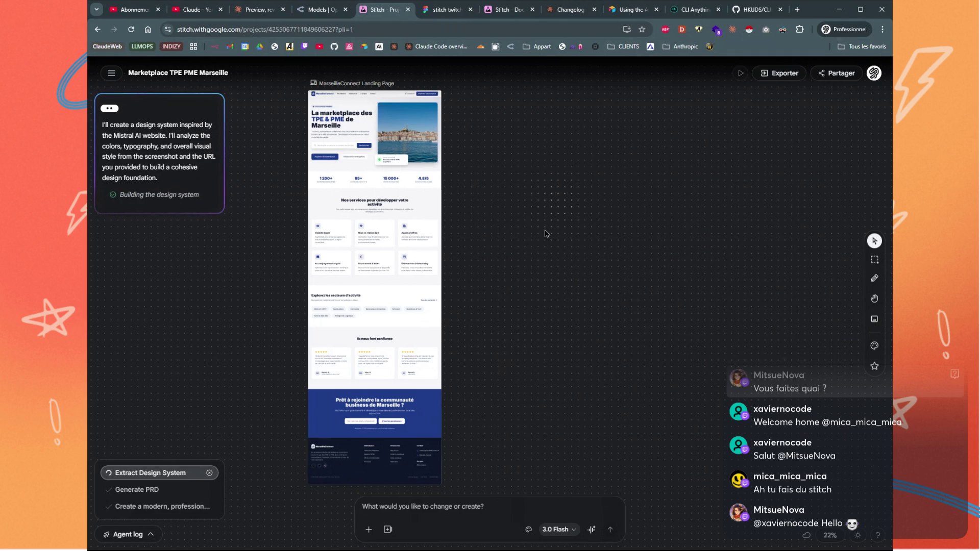
scroll(532, 368, "up", 2)
left_click(382, 190)
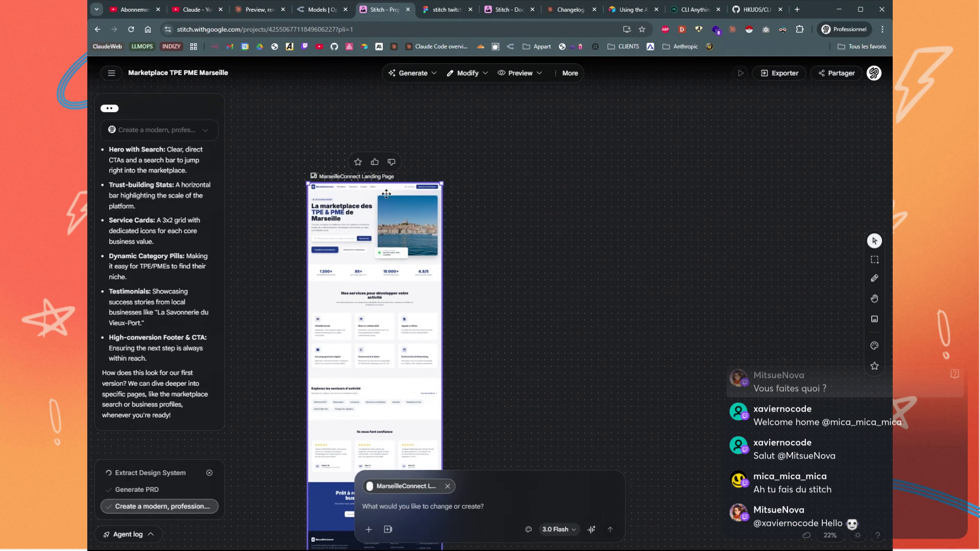
Generate a Mobile App Version of the landing page and view the finished Mistral Frontier extraction
left_click(484, 79)
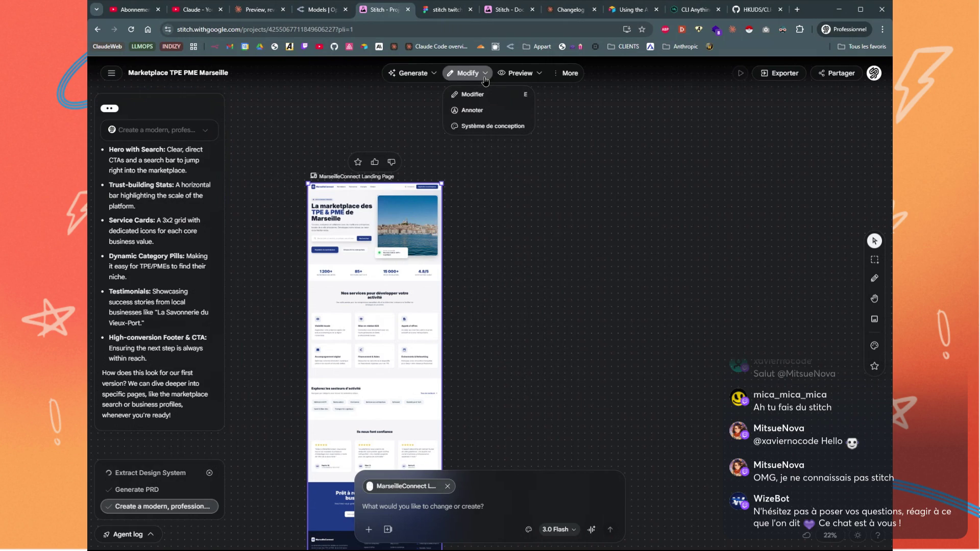
left_click(500, 130)
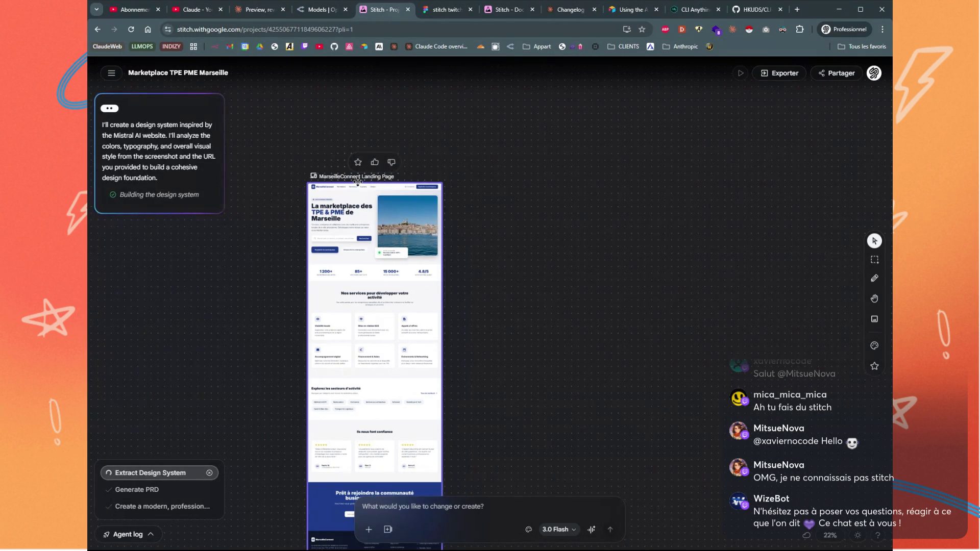
left_click(426, 76)
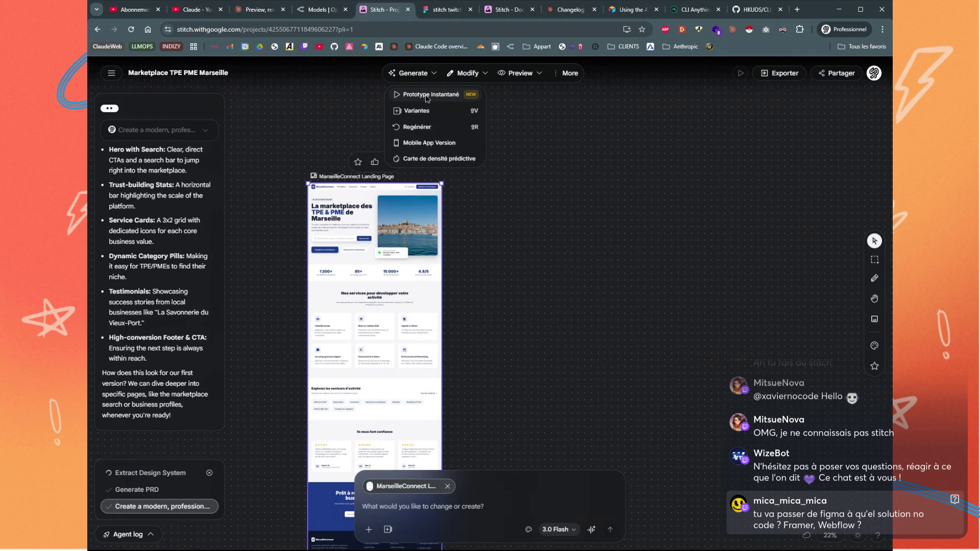
left_click(429, 143)
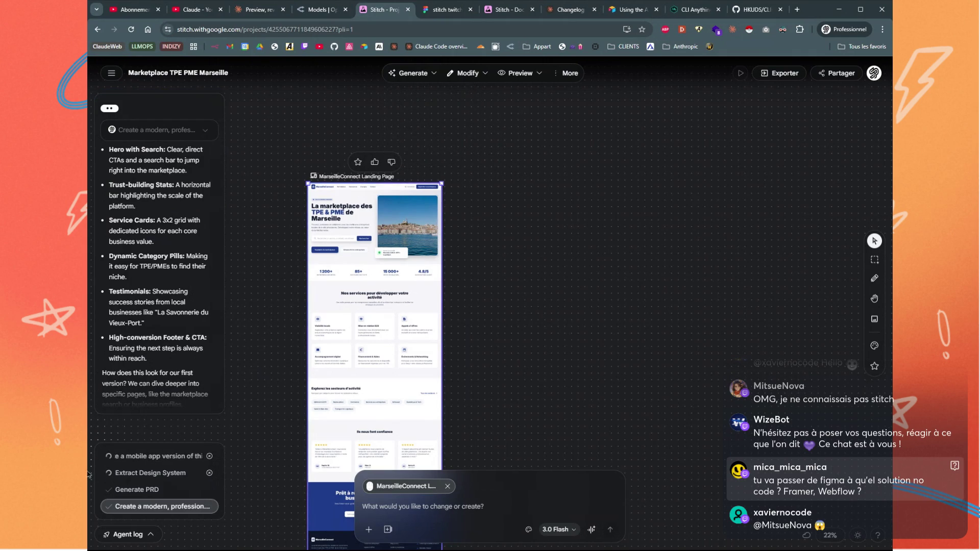
left_click(148, 461)
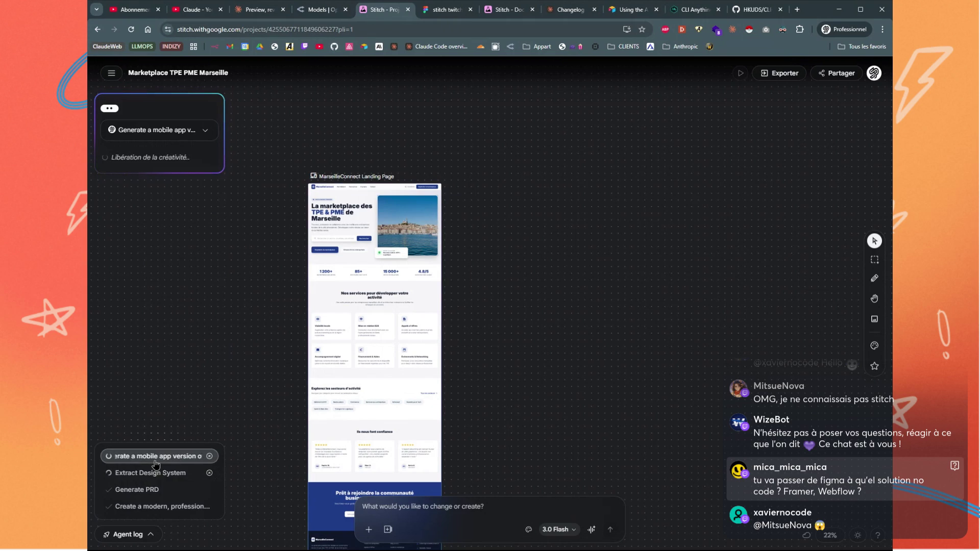
left_click(155, 475)
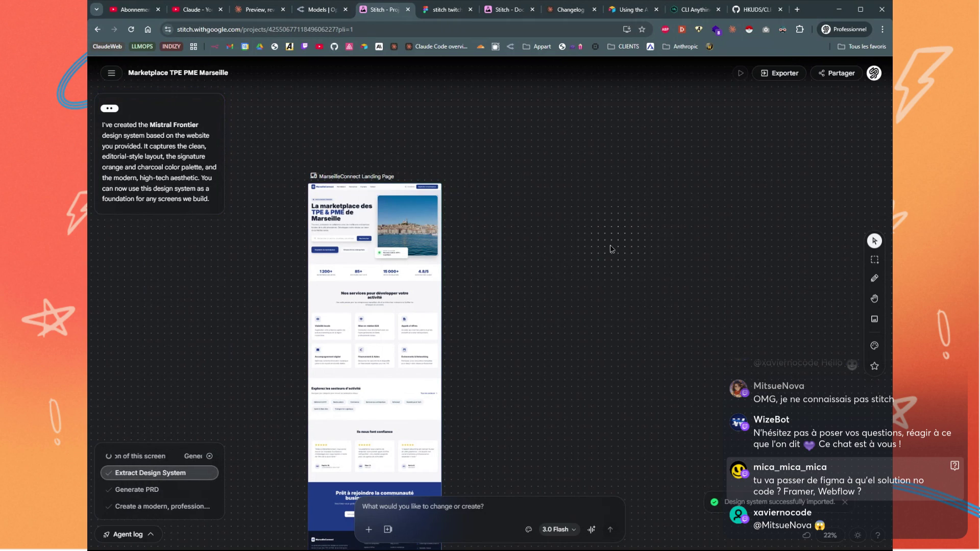
scroll(658, 392, "down", 5)
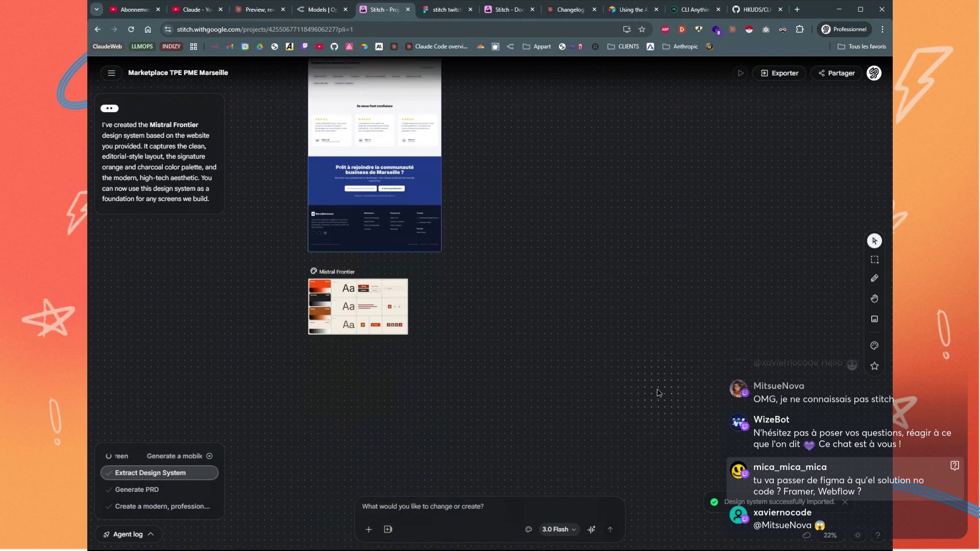
double_click(337, 296)
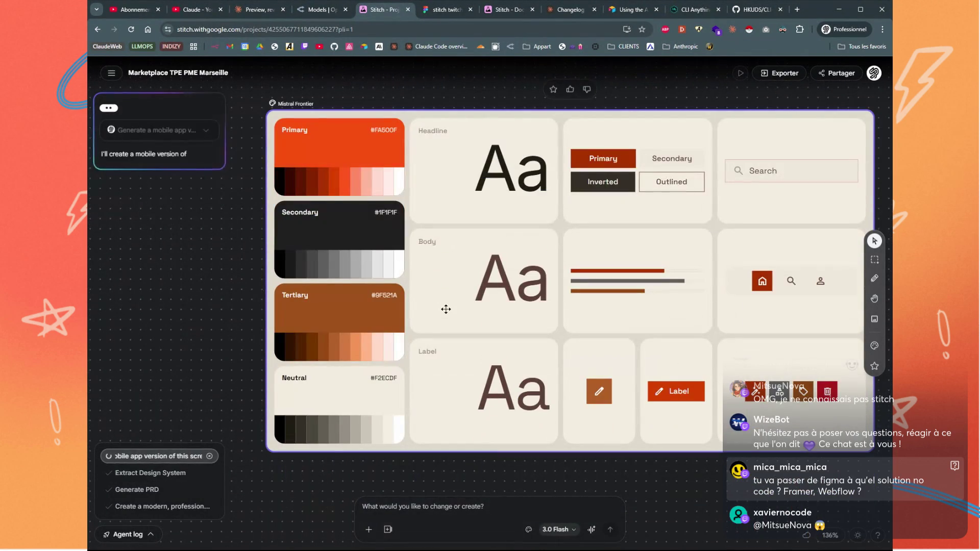
scroll(506, 308, "down", 2)
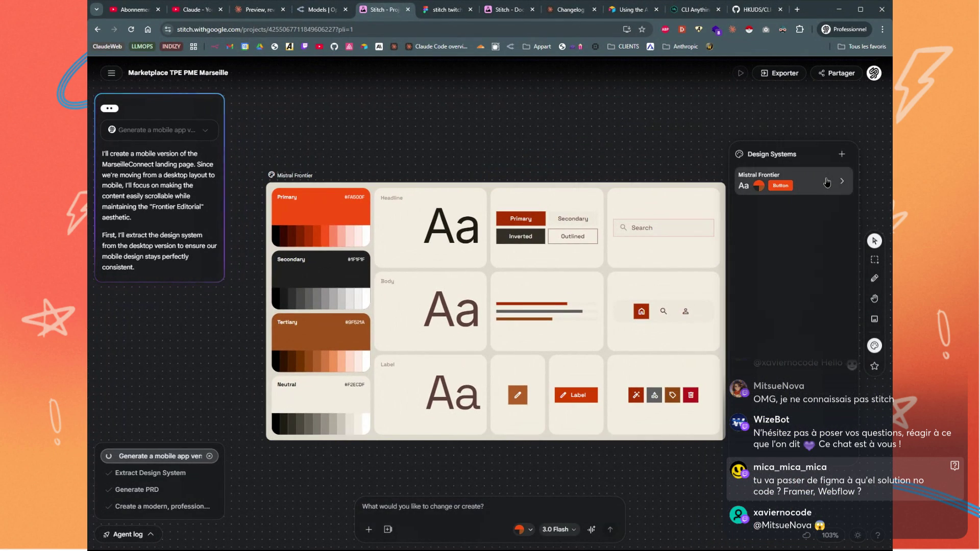
left_click(840, 187)
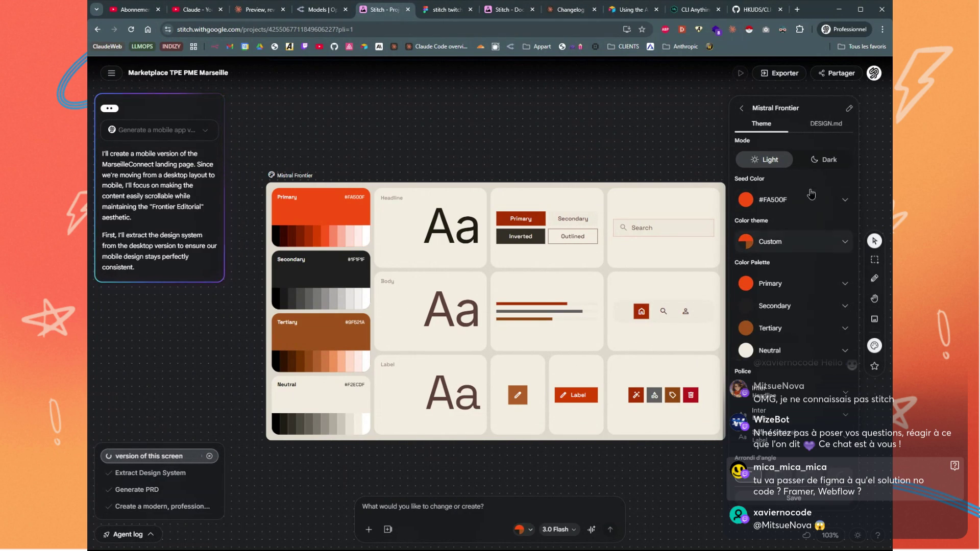
left_click(825, 124)
scroll(789, 276, "down", 15)
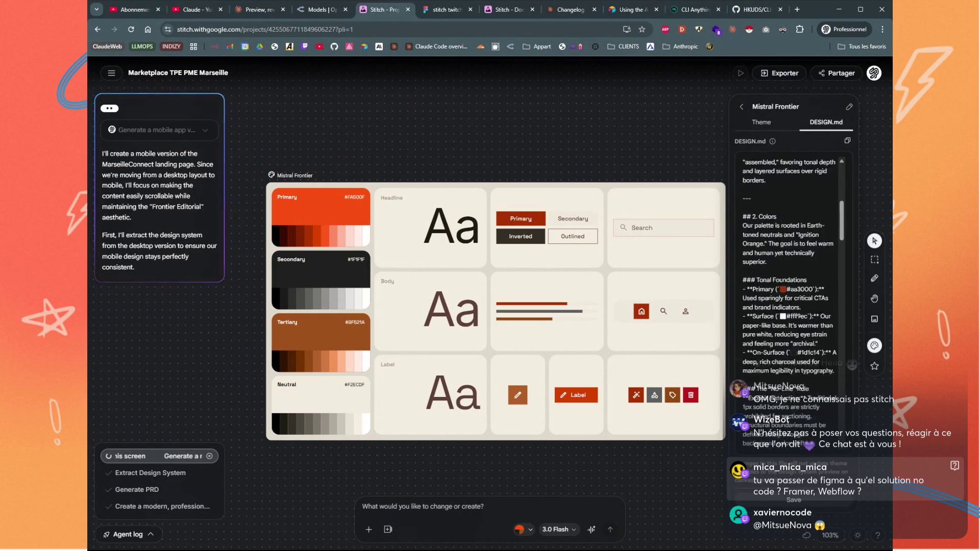
scroll(789, 275, "down", 15)
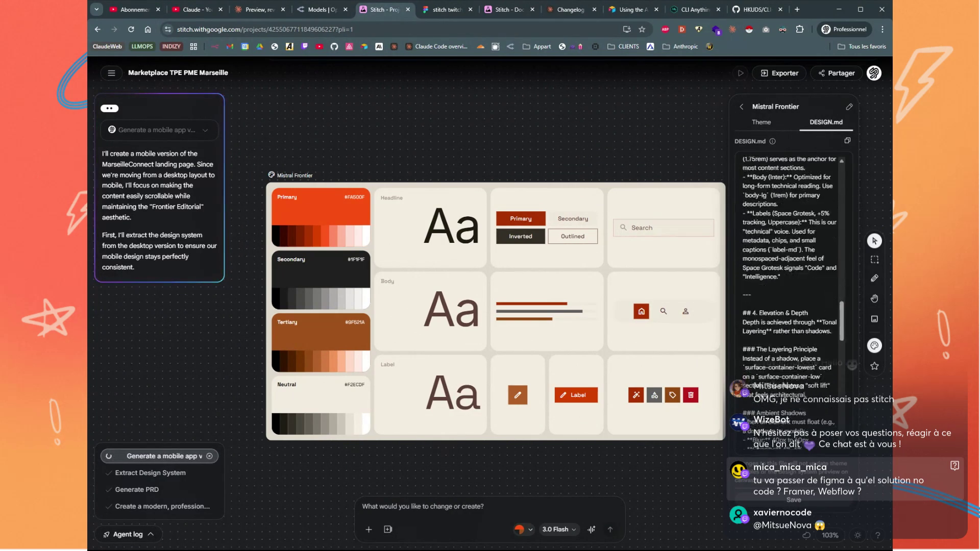
left_click(708, 177)
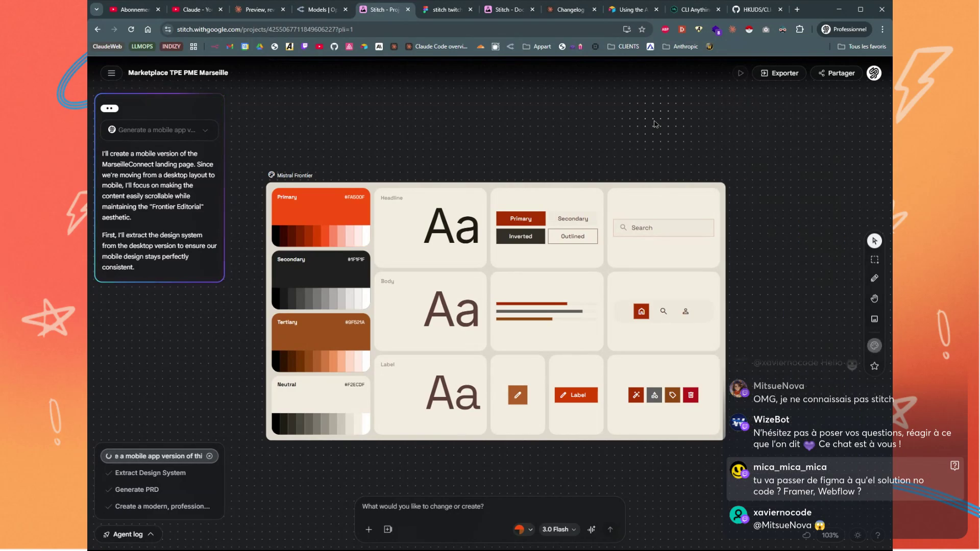
scroll(707, 177, "down", 10)
scroll(707, 177, "up", 10)
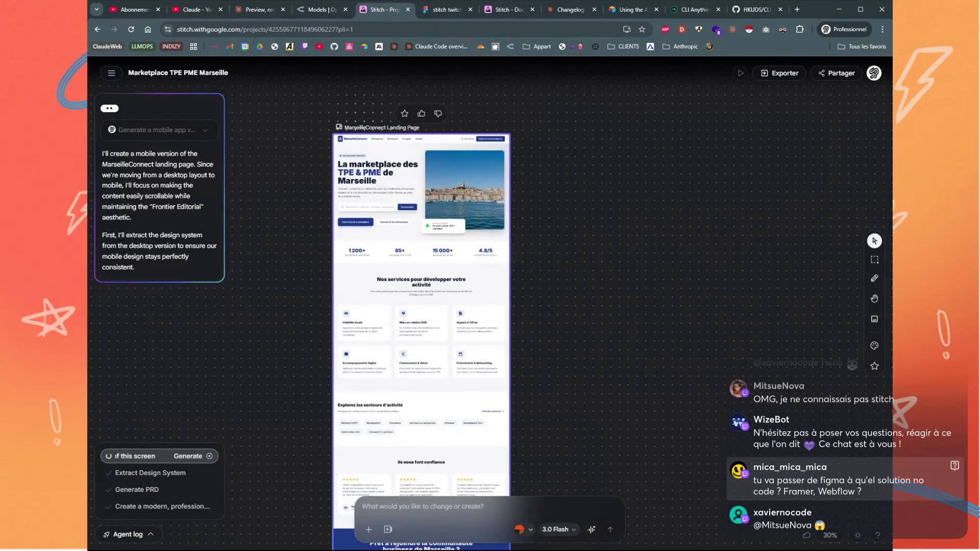
Apply Mistral Frontier to the selected landing page and nudge the design-system card
left_click(437, 143)
left_click(435, 77)
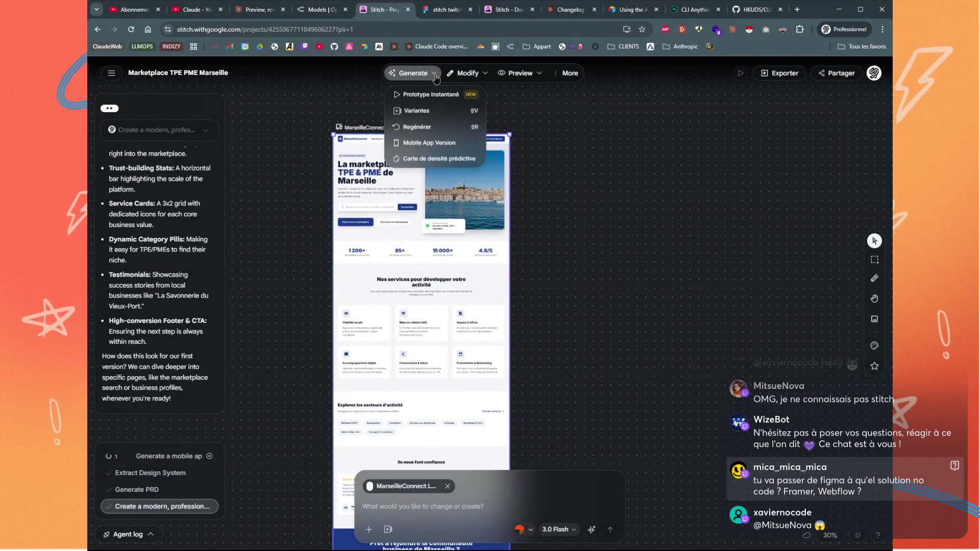
left_click(485, 75)
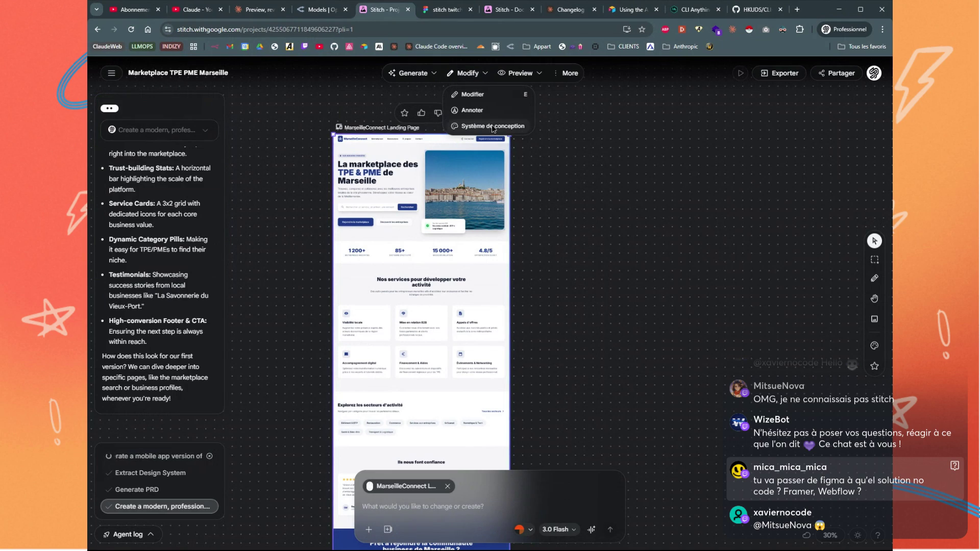
left_click(492, 126)
left_click(816, 180)
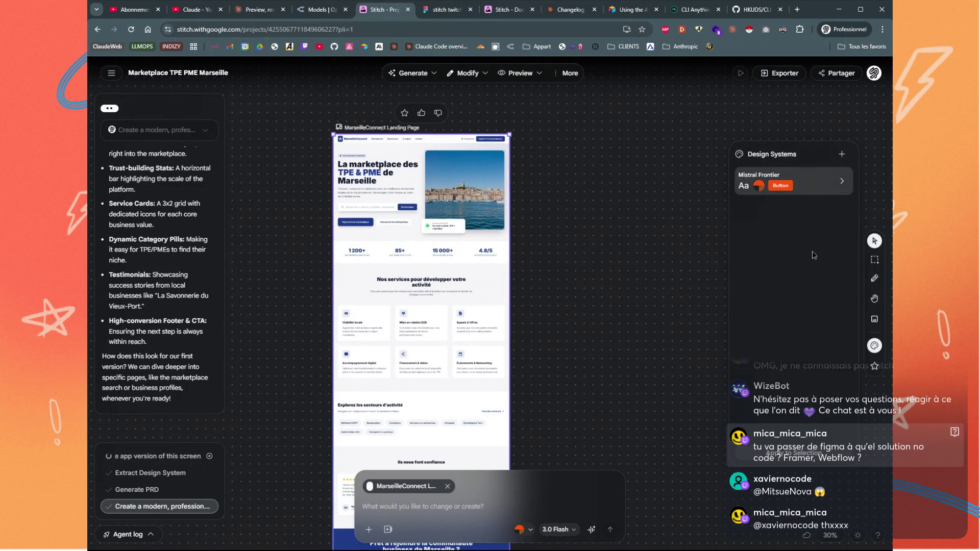
left_click(807, 453)
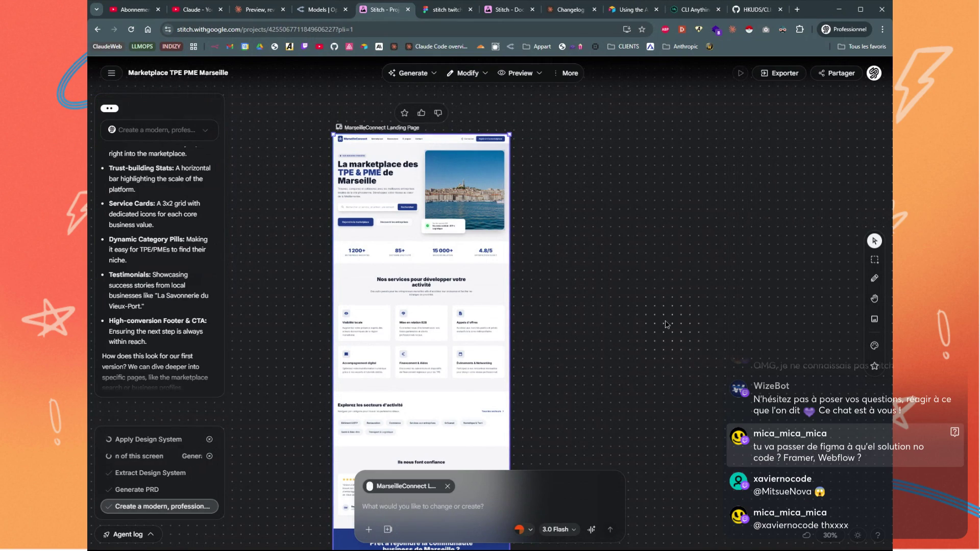
scroll(665, 324, "down", 3)
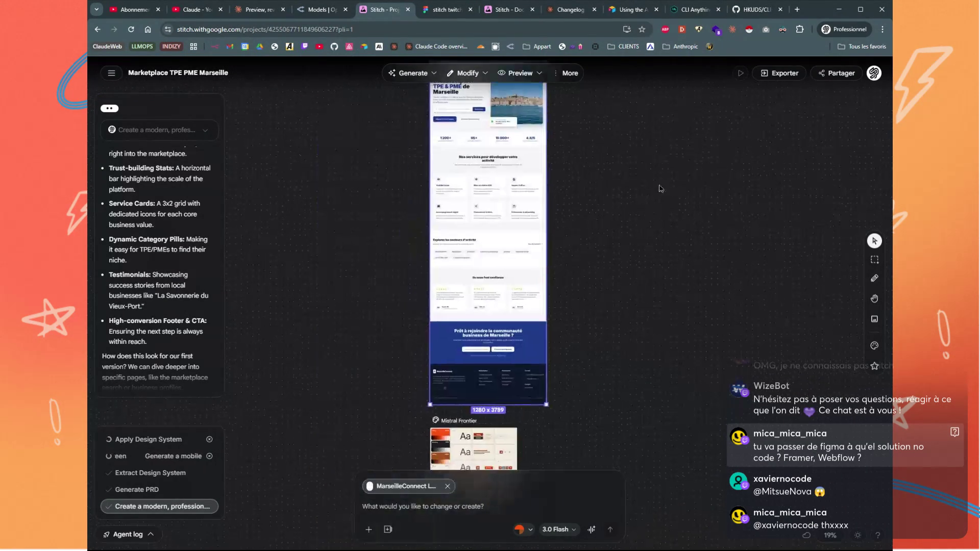
scroll(659, 189, "down", 2)
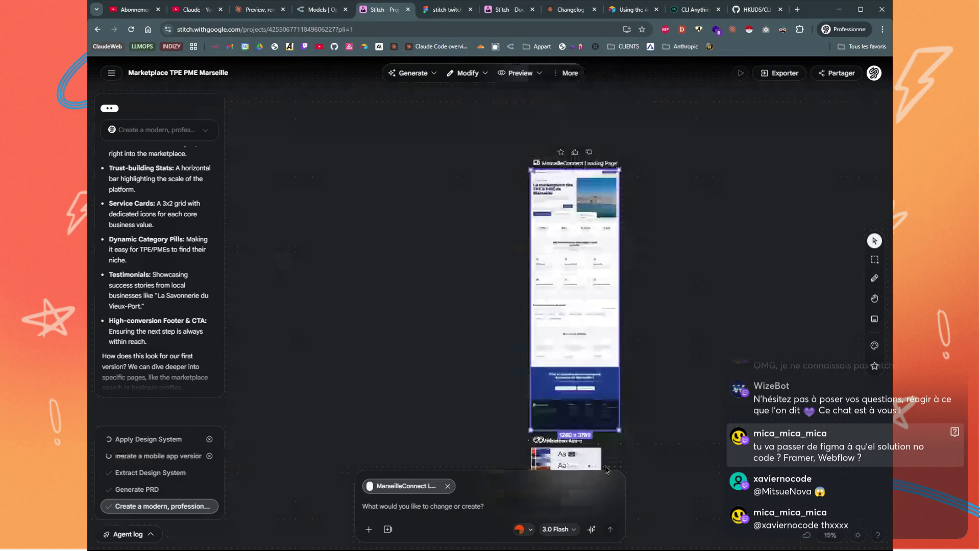
scroll(606, 470, "up", 3)
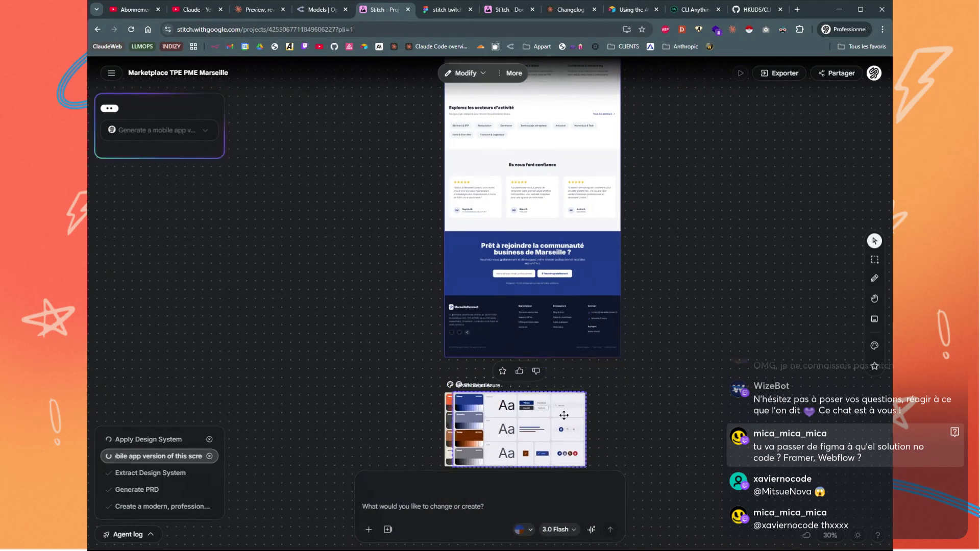
left_click_drag(320, 393, 333, 402)
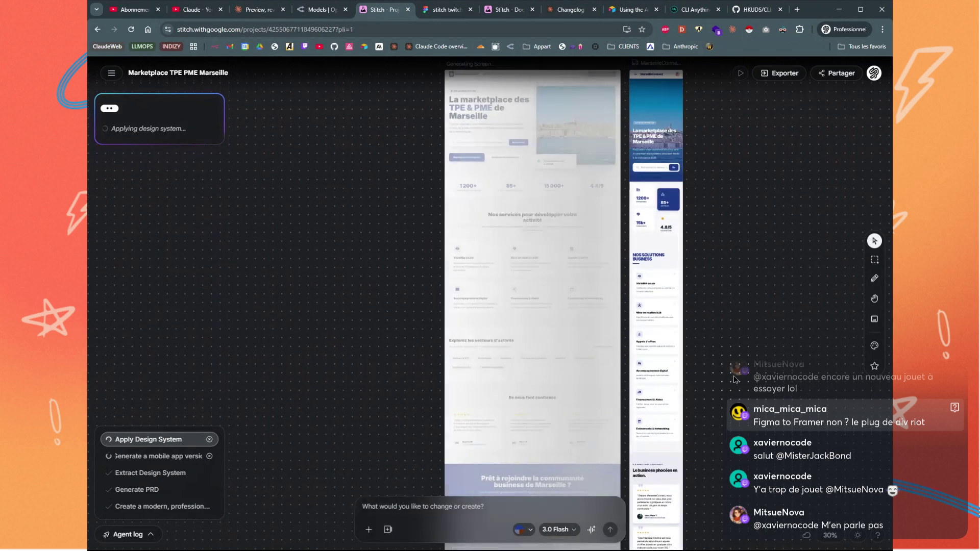
Select the Mistral Frontier design system card and scroll to check the landing page's new red accents
scroll(734, 379, "up", 2)
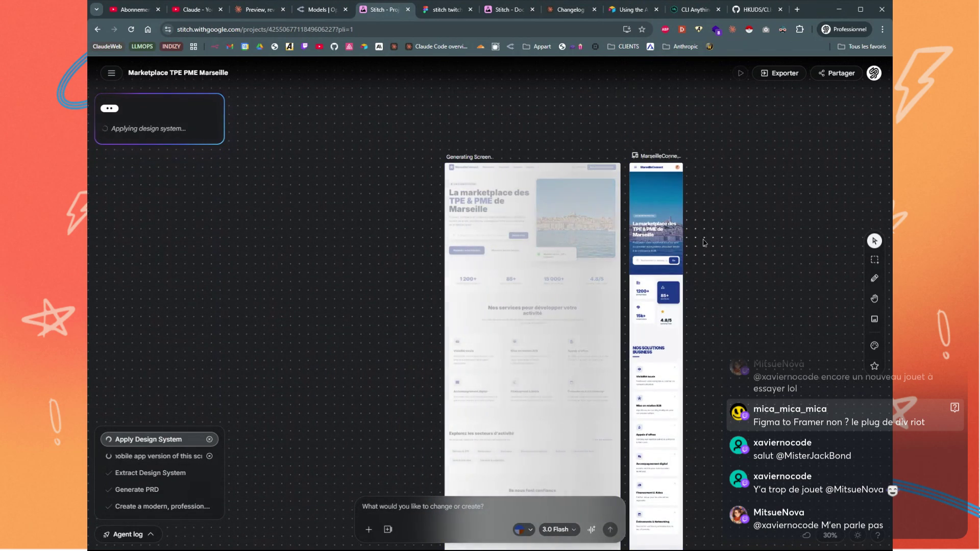
scroll(701, 255, "down", 5)
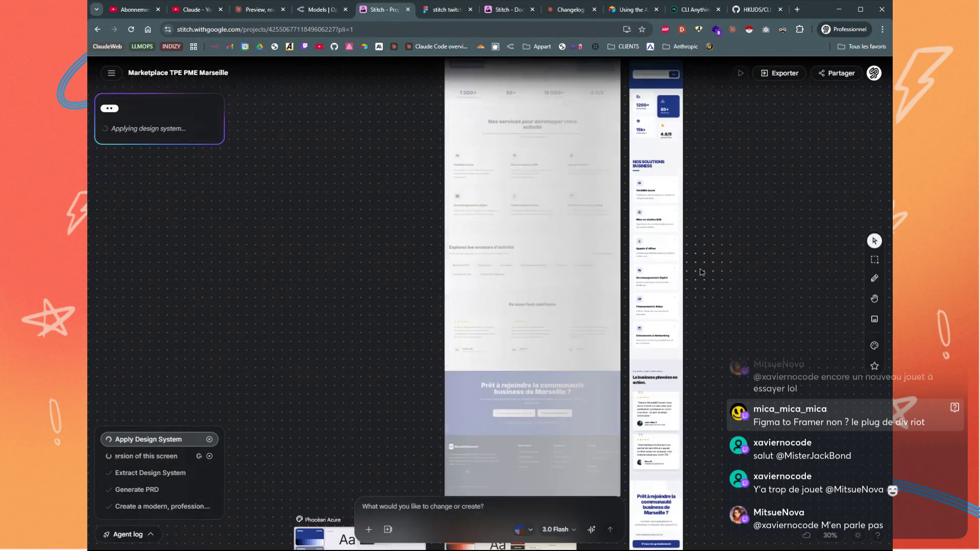
scroll(701, 272, "down", 3)
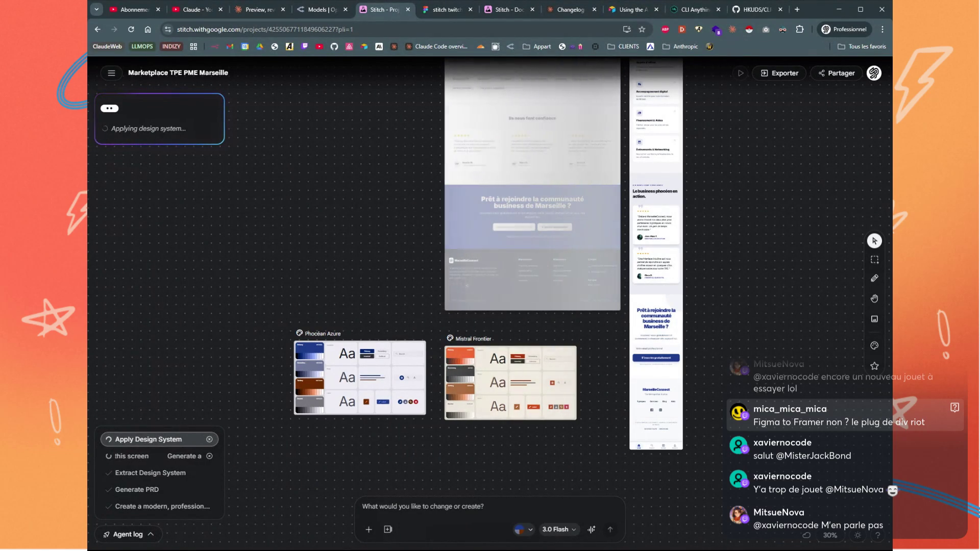
left_click(477, 378)
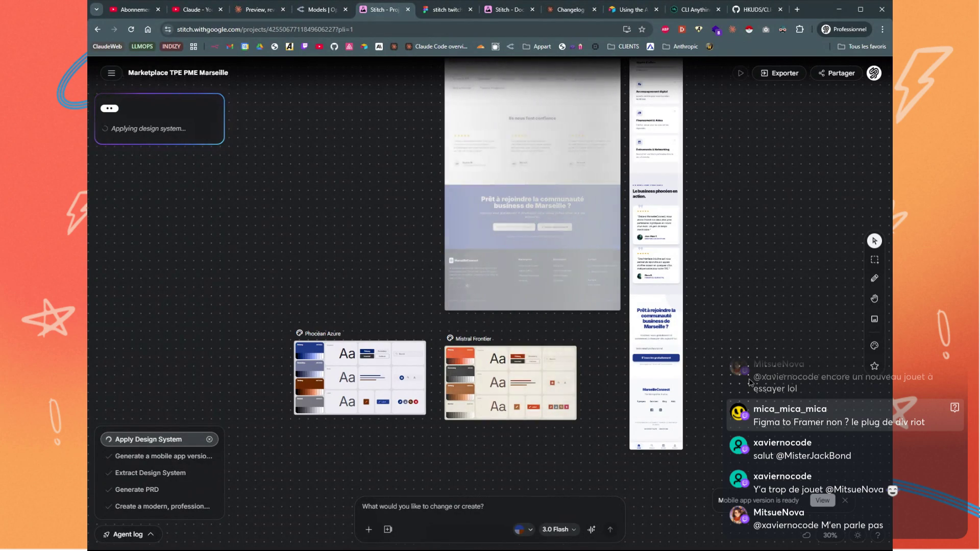
scroll(749, 382, "up", 4)
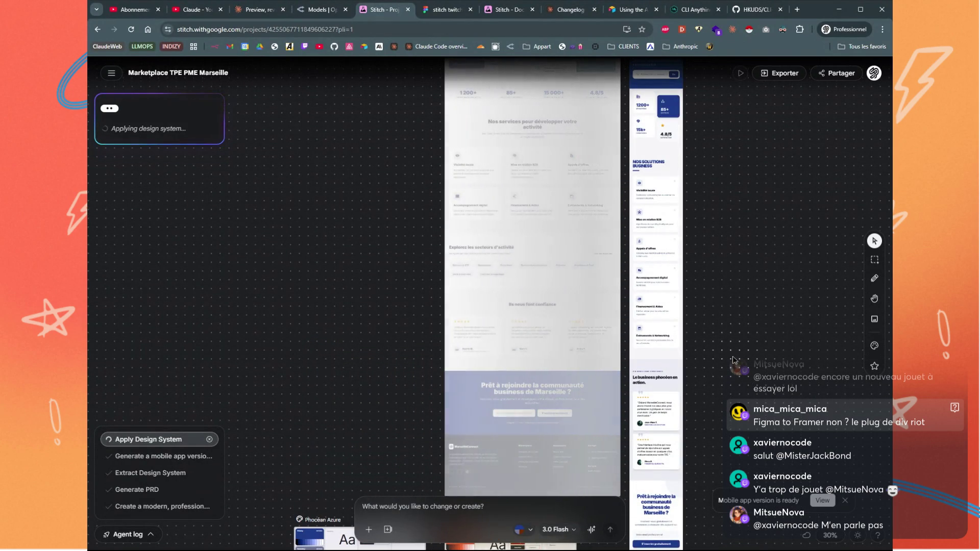
scroll(733, 356, "down", 3)
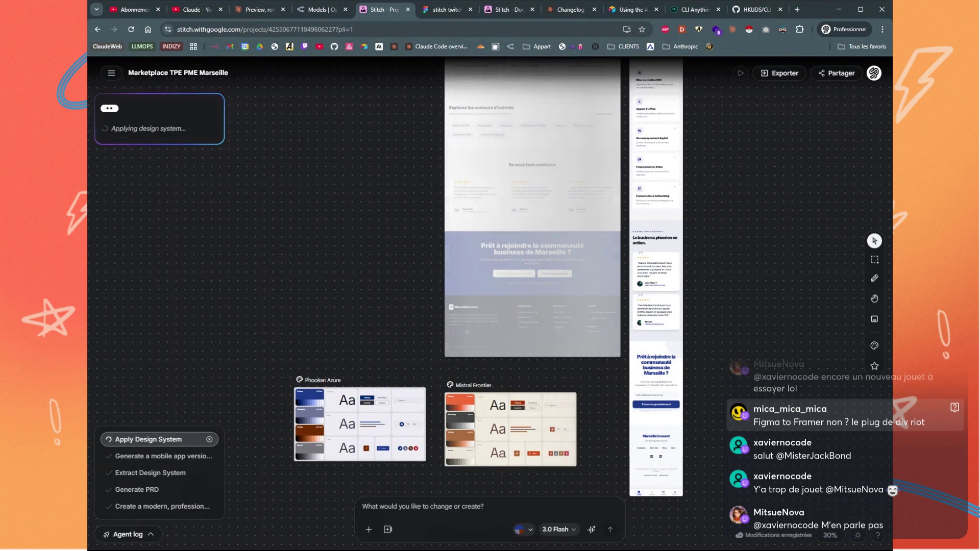
scroll(732, 359, "up", 6)
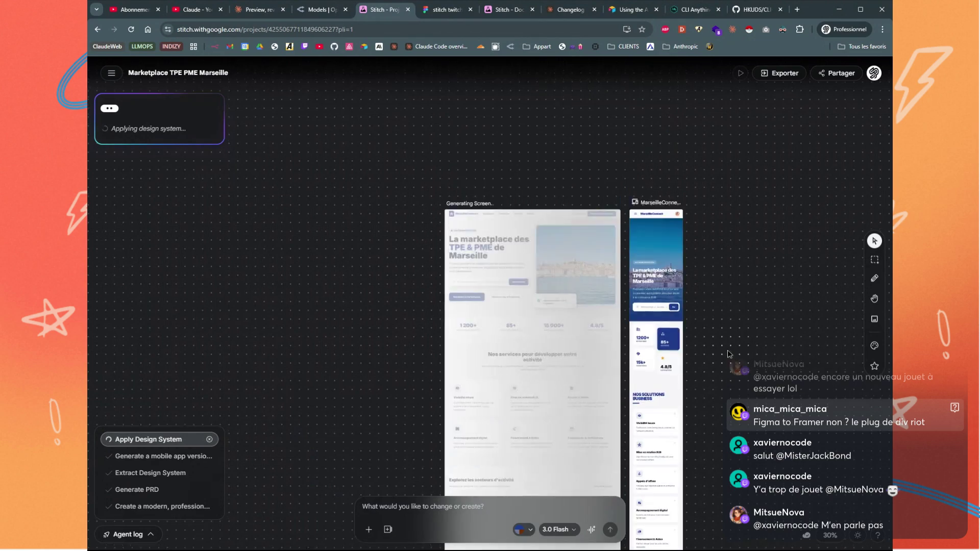
scroll(728, 353, "down", 8)
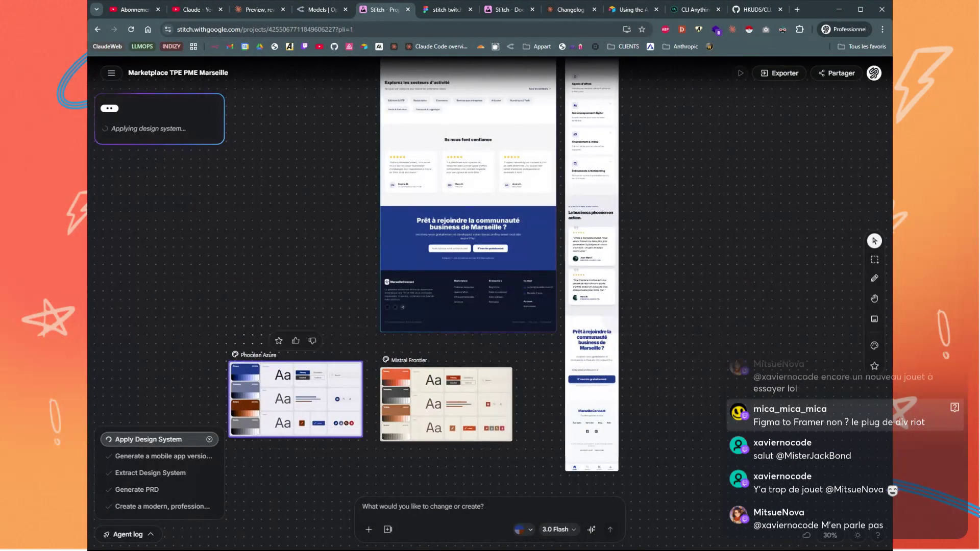
scroll(289, 259, "up", 5)
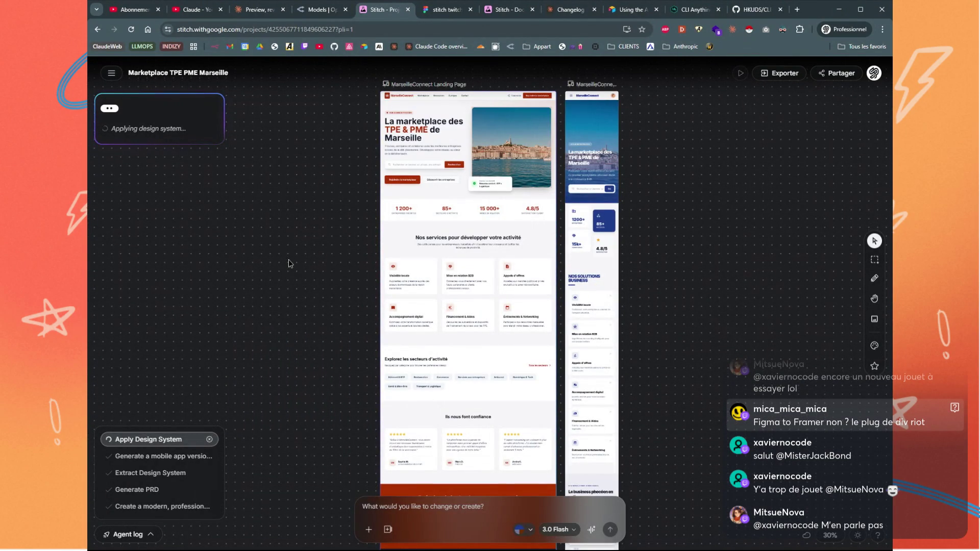
scroll(289, 259, "down", 5)
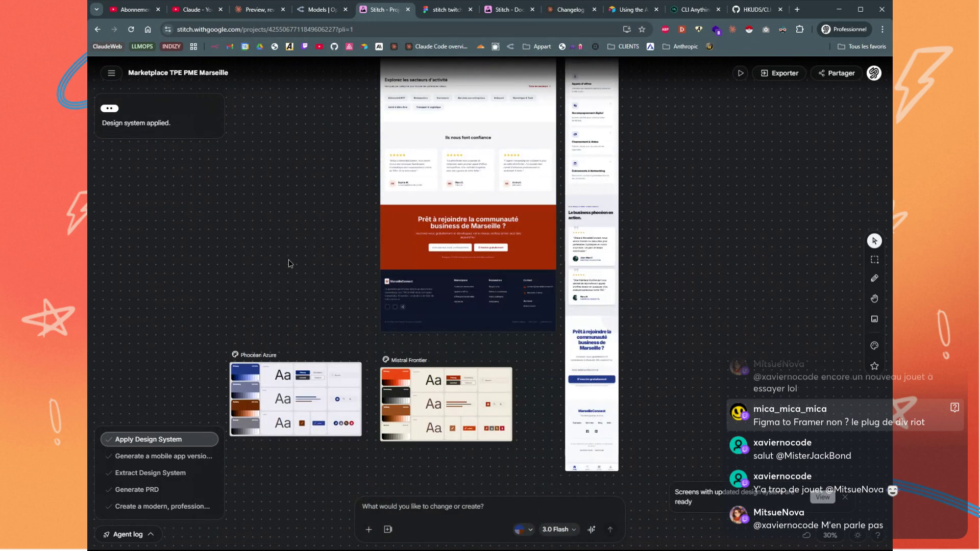
scroll(289, 262, "up", 6)
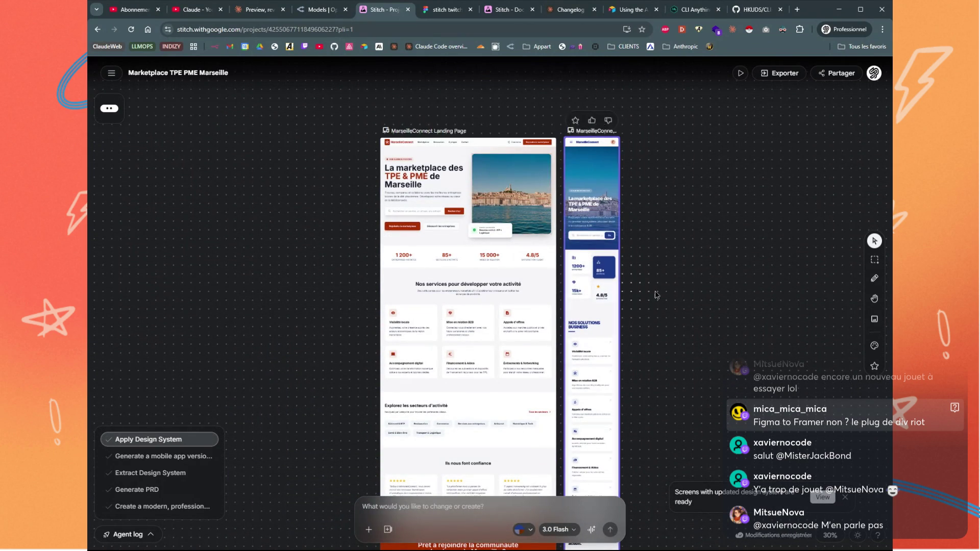
scroll(626, 239, "right", 2)
scroll(626, 238, "down", 1)
scroll(625, 234, "right", 1)
scroll(626, 234, "down", 1)
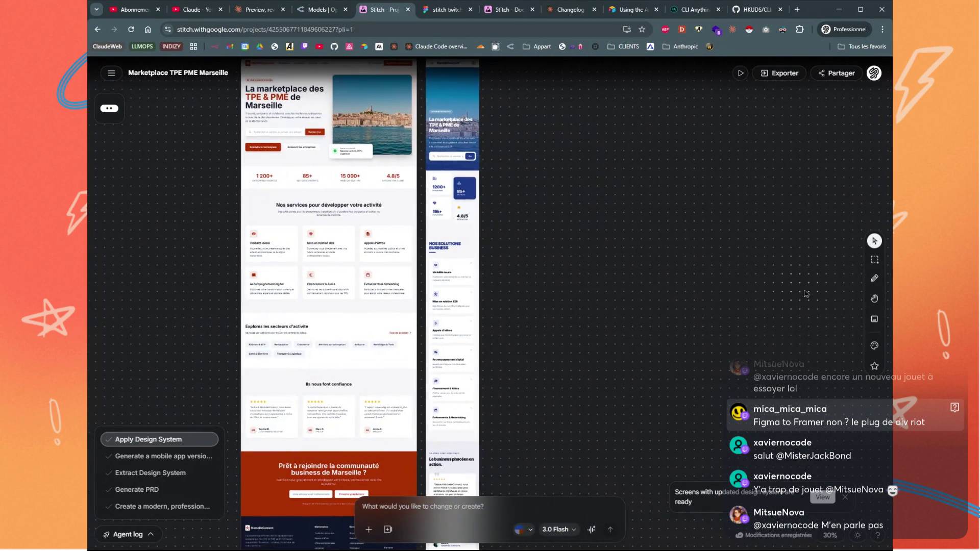
left_click(873, 345)
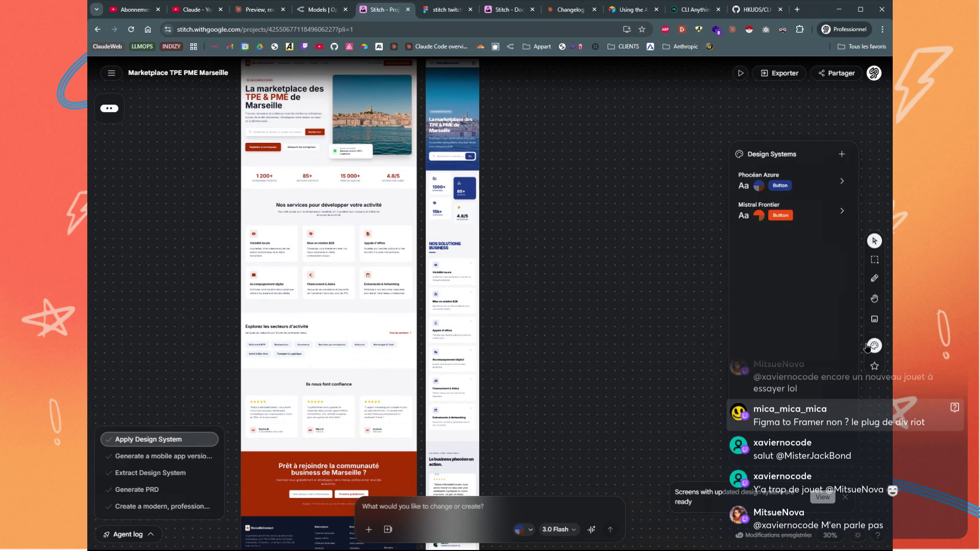
left_click(842, 211)
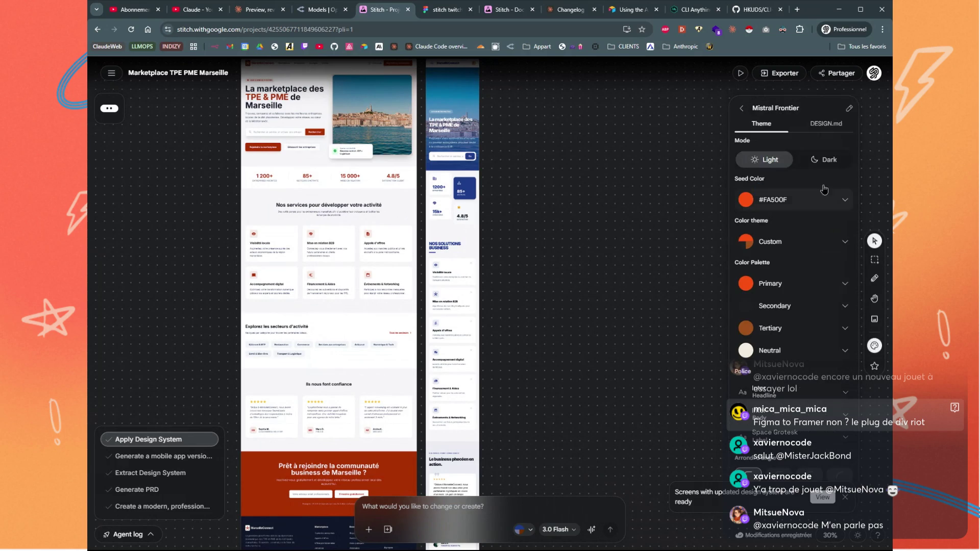
left_click(825, 123)
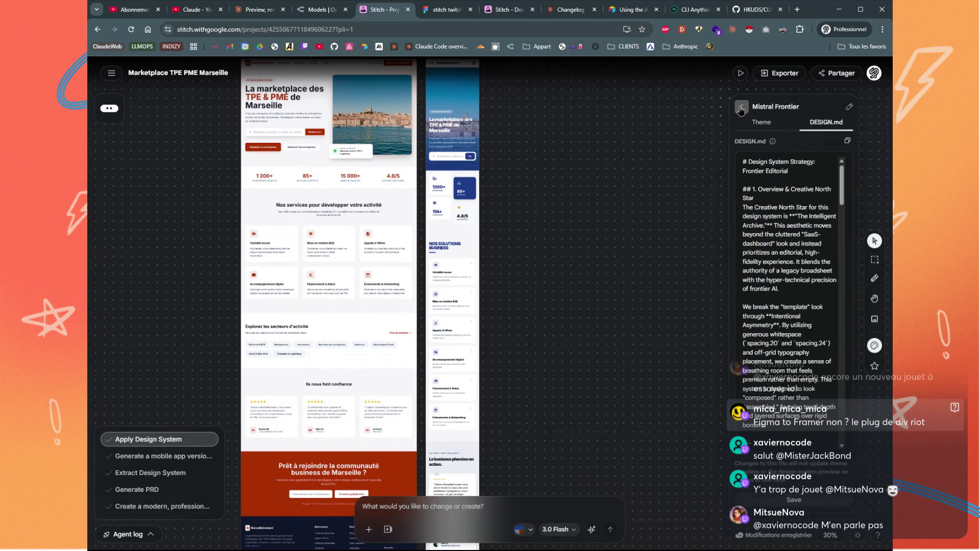
left_click(564, 192)
scroll(514, 275, "up", 3)
scroll(514, 275, "right", 2)
scroll(520, 296, "up", 3)
scroll(520, 296, "right", 1)
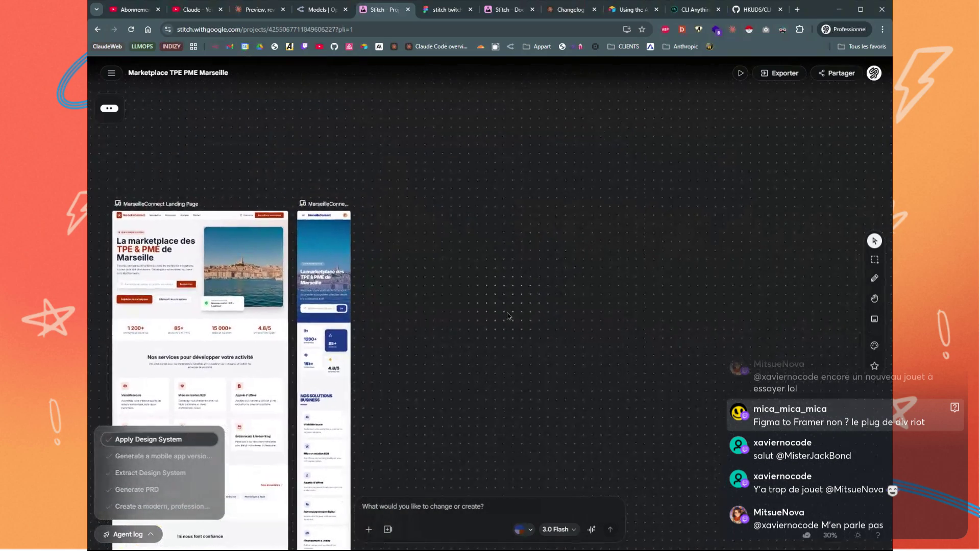
Describe a modern Mistral-style company presentation template page to the agent by voice, then end the voice session
left_click(590, 534)
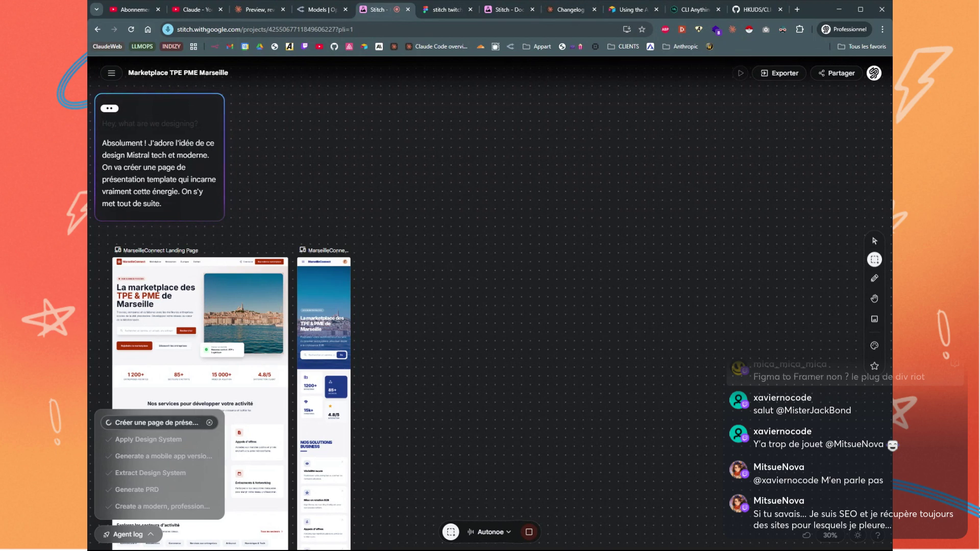
scroll(551, 319, "down", 2)
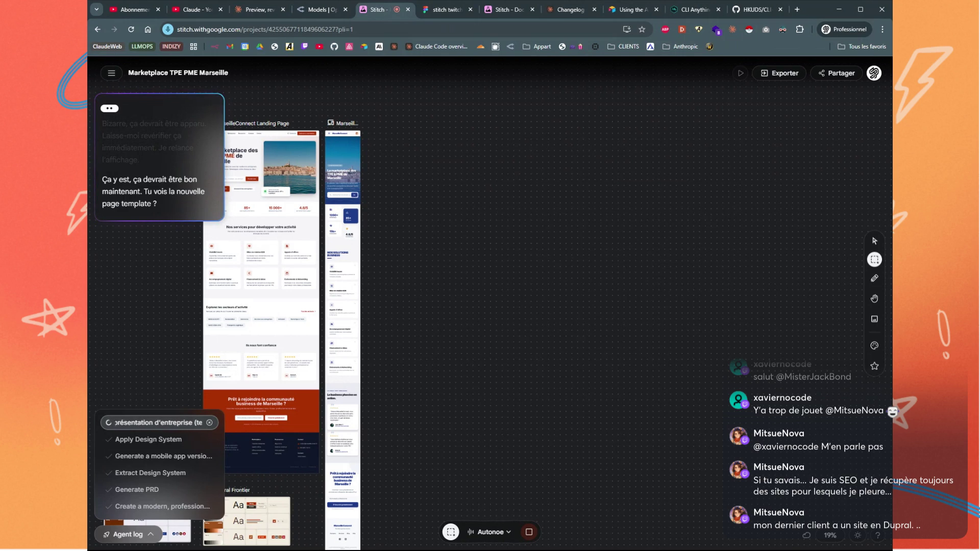
left_click(530, 533)
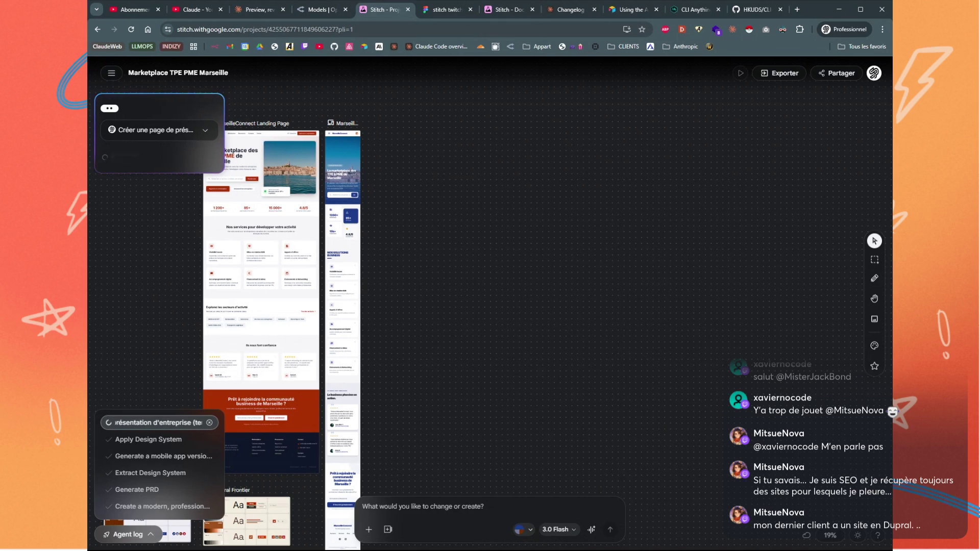
Scroll the agent panel to follow it planning the dark Mistral Frontier presentation template
scroll(584, 251, "down", 2)
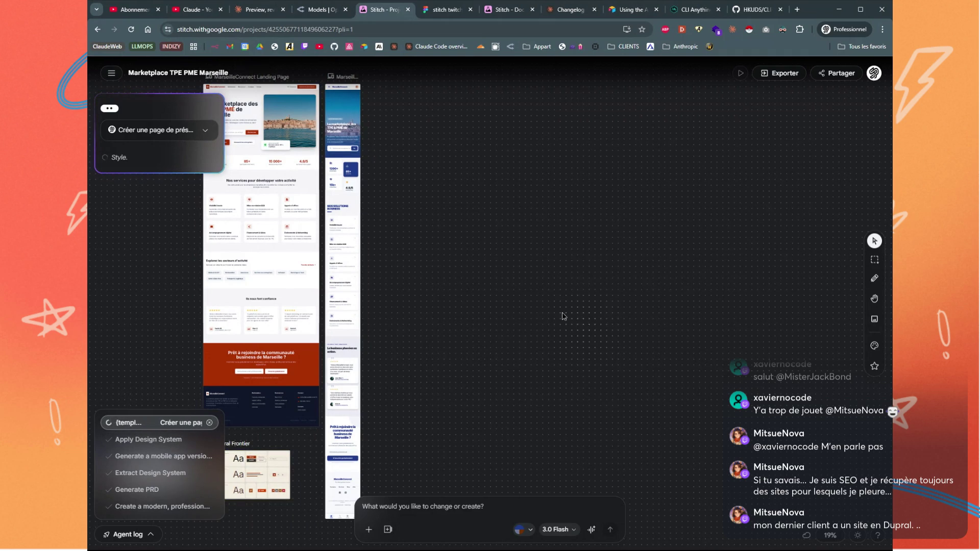
scroll(495, 291, "up", 3)
scroll(496, 288, "down", 7)
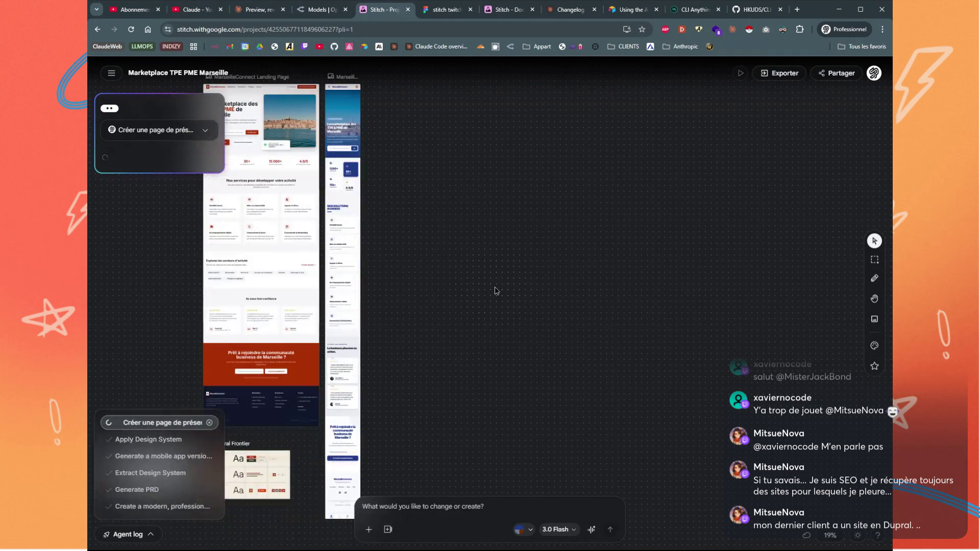
scroll(497, 286, "up", 6)
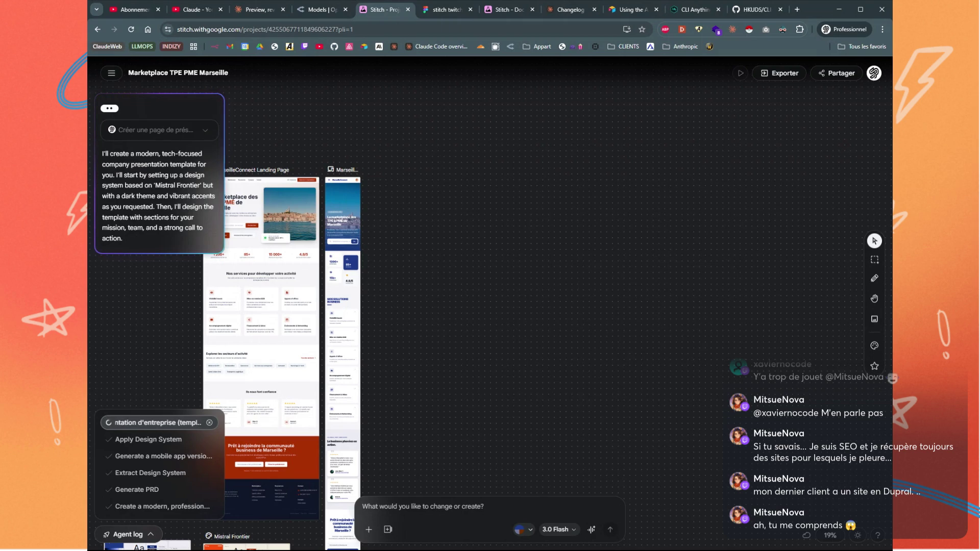
scroll(598, 247, "down", 5)
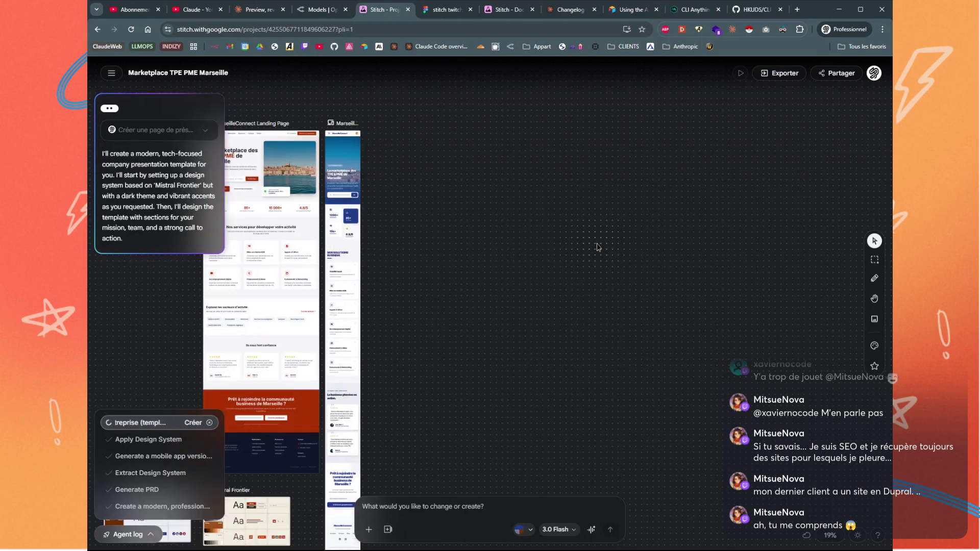
scroll(598, 247, "up", 3)
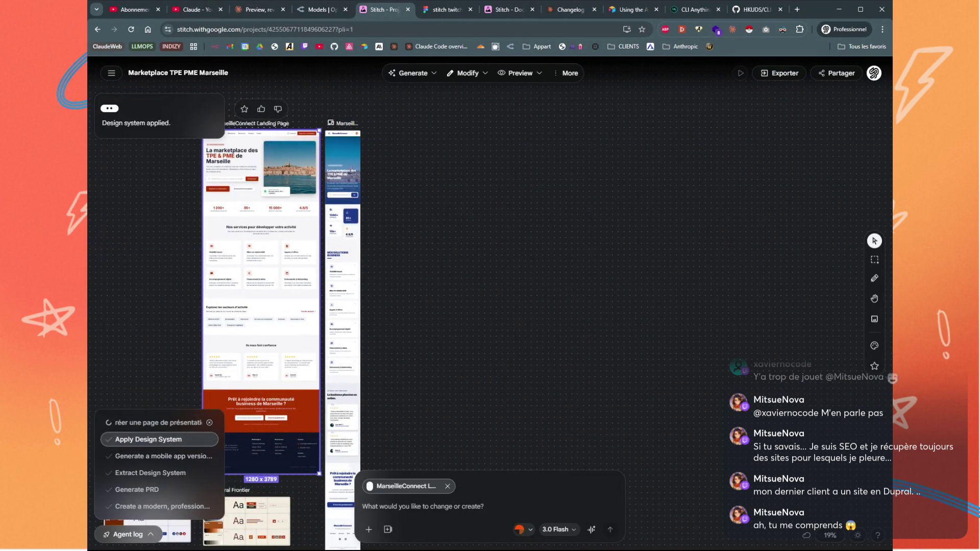
Export the landing page to the clipboard in Figma format and switch to the 'stitch twitch' Figma tab
left_click(764, 75)
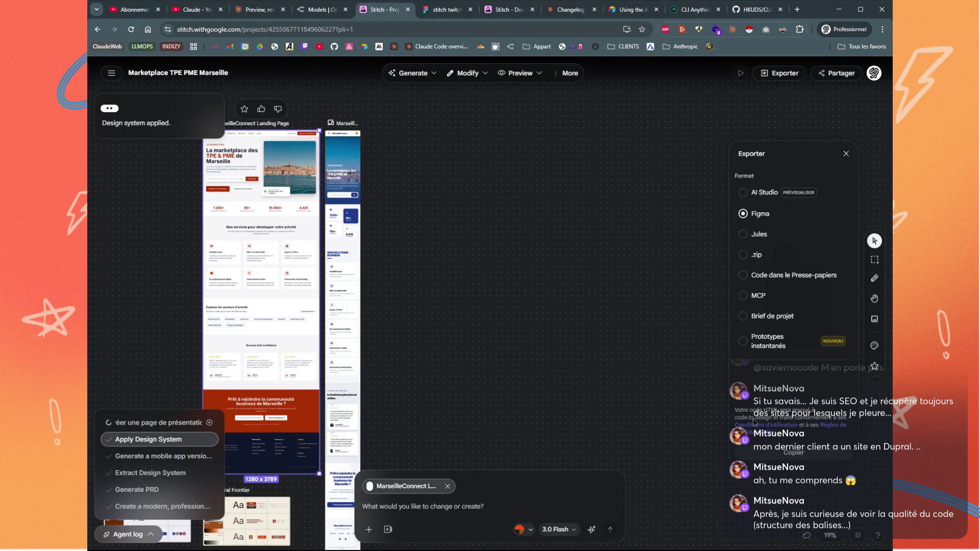
left_click(783, 453)
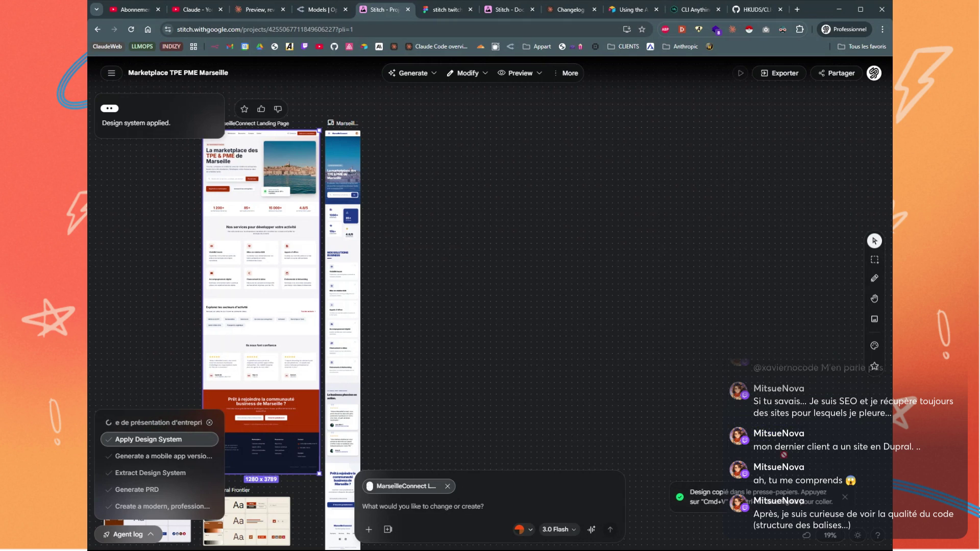
left_click(444, 9)
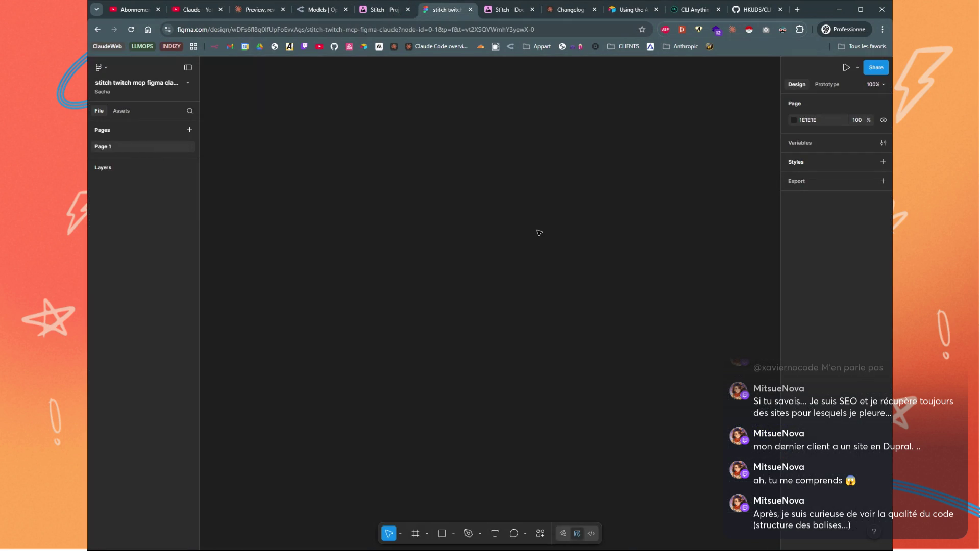
Paste the Stitch design into Figma and expand its Body, Header navigation and Footer layers
key("ctrl+v")
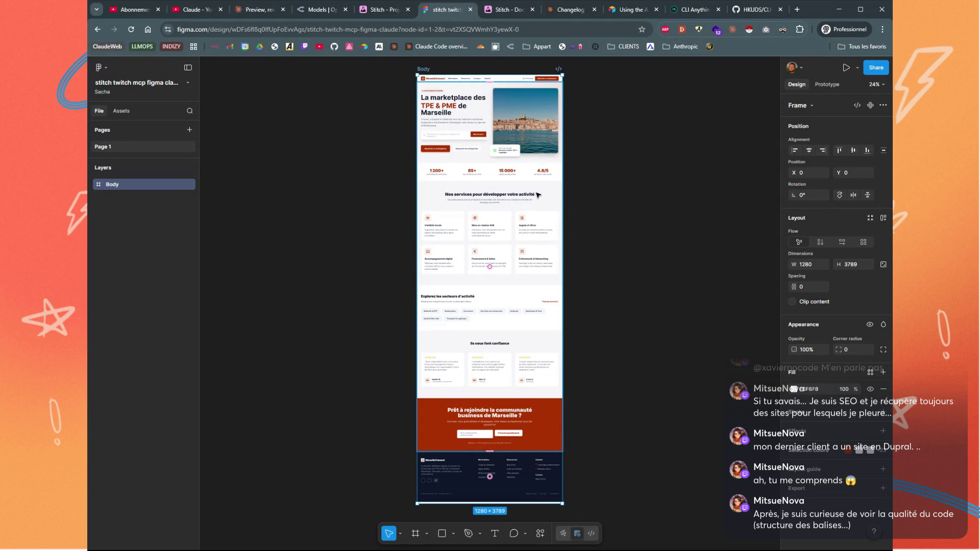
left_click(91, 184)
left_click(102, 199)
left_click(102, 228)
left_click(118, 217)
left_click(113, 214)
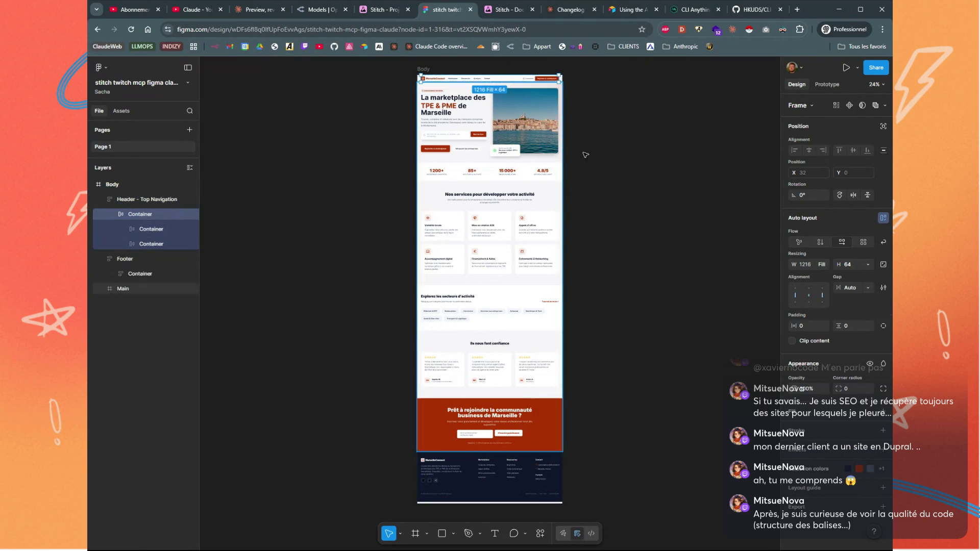
Expand the Main frame's CTA Section and Hero Section layers, then return to the Stitch project
left_click(489, 153)
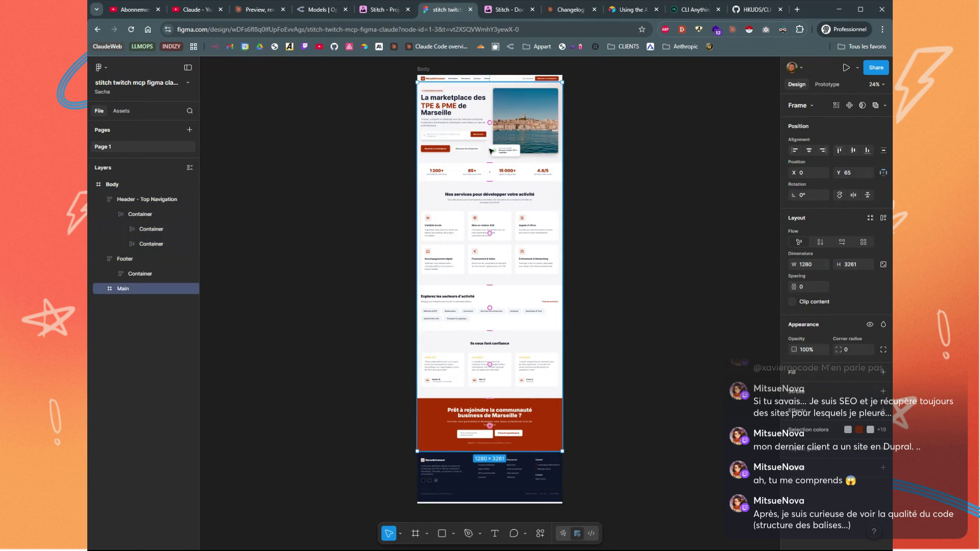
left_click(103, 289)
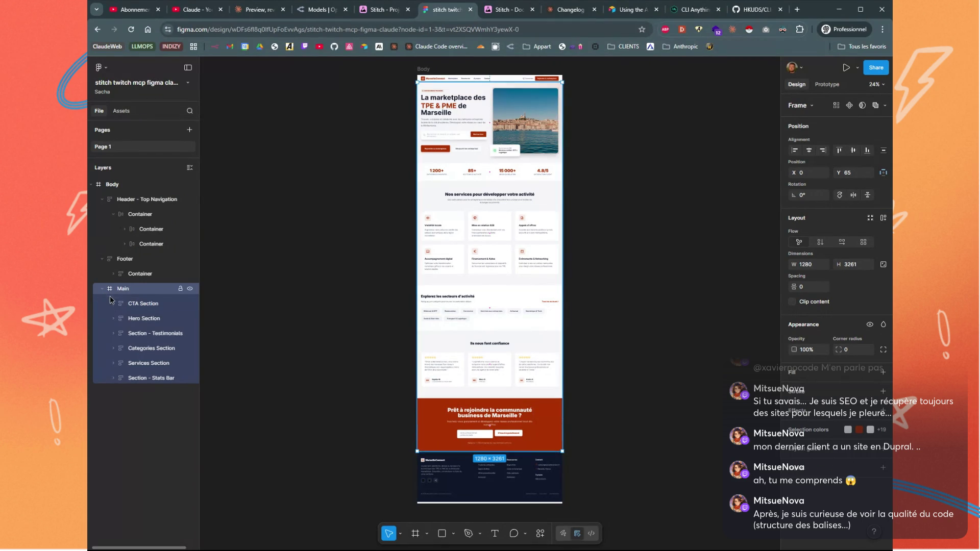
left_click(114, 302)
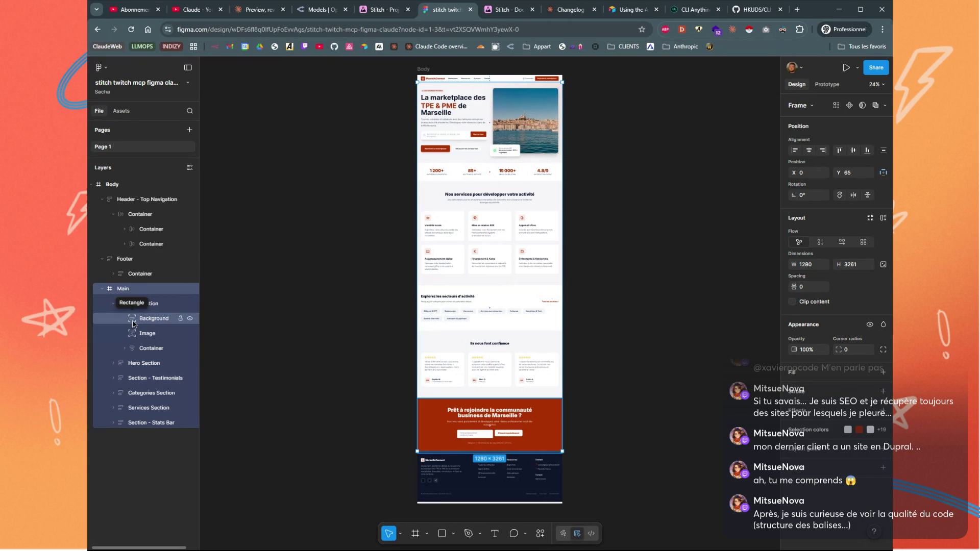
left_click(113, 363)
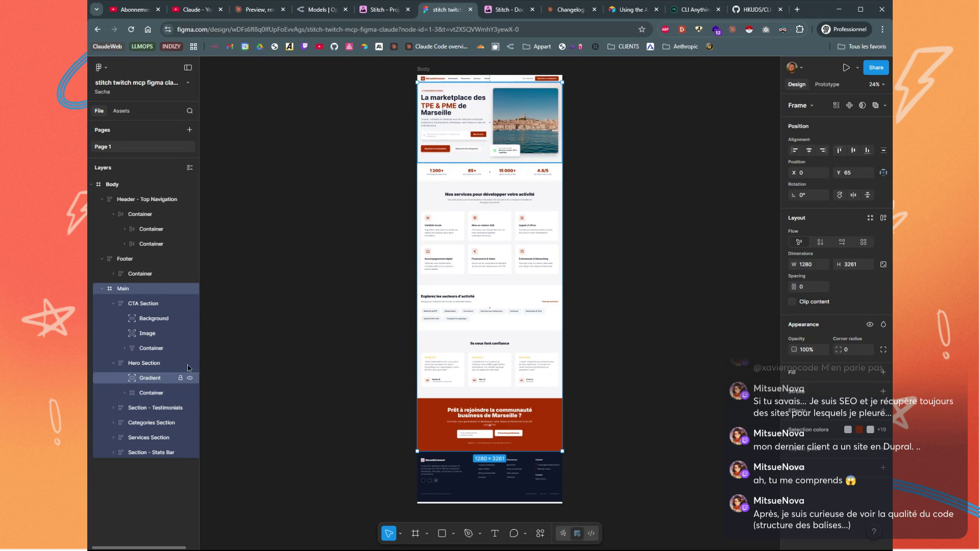
left_click(310, 251)
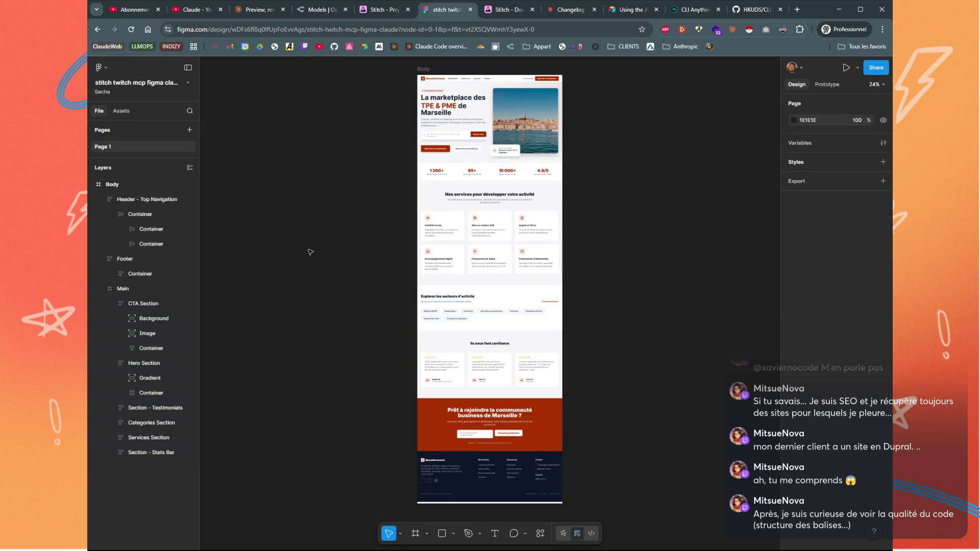
scroll(310, 252, "up", 1)
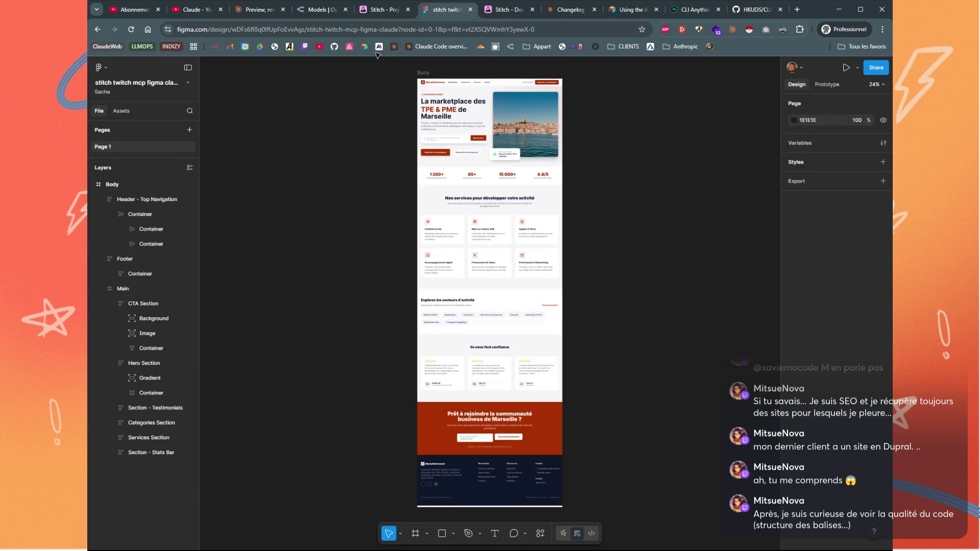
left_click(388, 9)
scroll(440, 229, "down", 5)
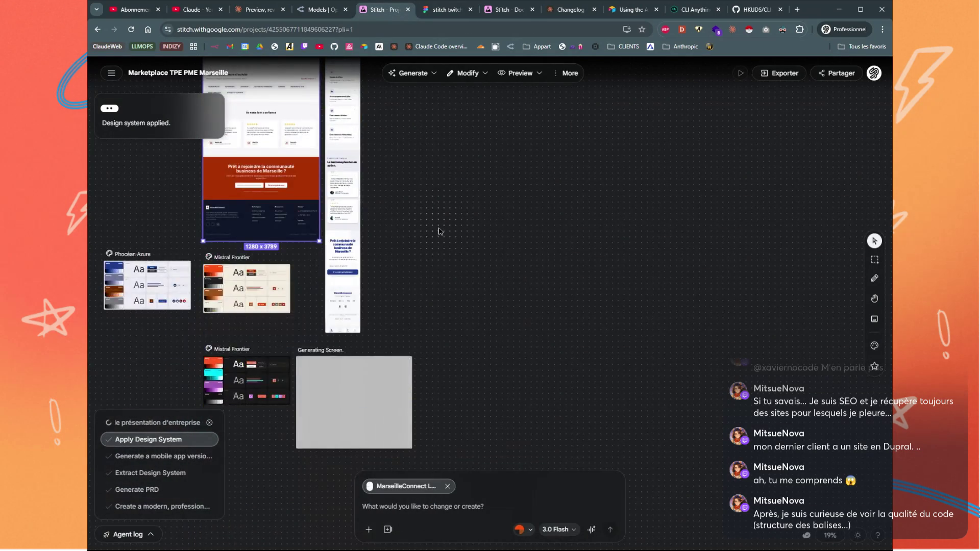
Zoom and pan to inspect the finished 'Architecting the Neon Frontier' Company Presentation Template
scroll(460, 224, "up", 2)
scroll(459, 225, "left", 1)
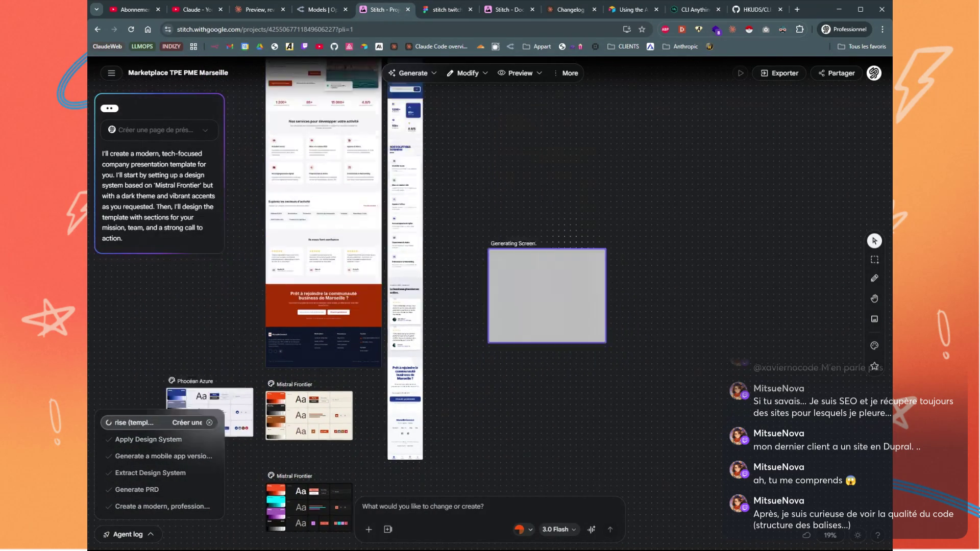
scroll(518, 151, "up", 5)
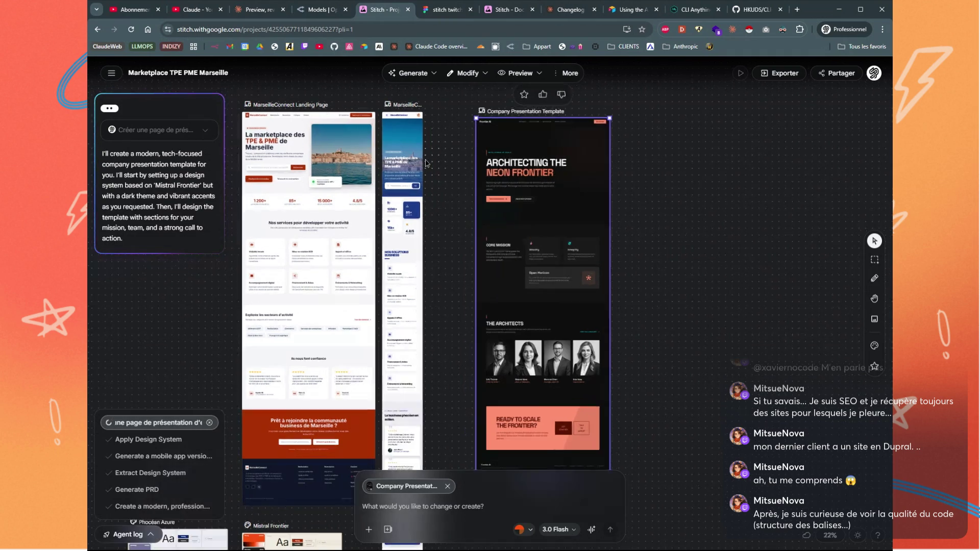
scroll(423, 159, "up", 5)
scroll(755, 222, "down", 2)
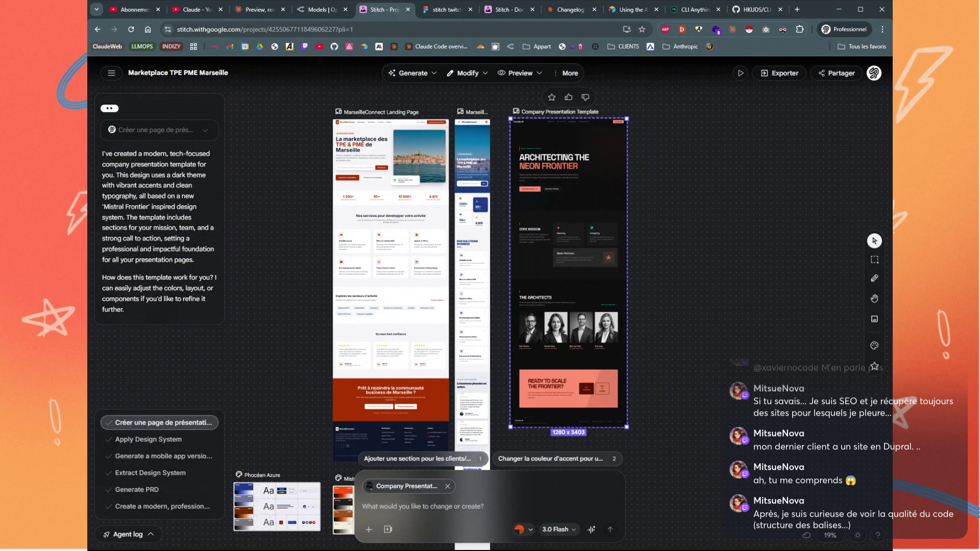
left_click(702, 224)
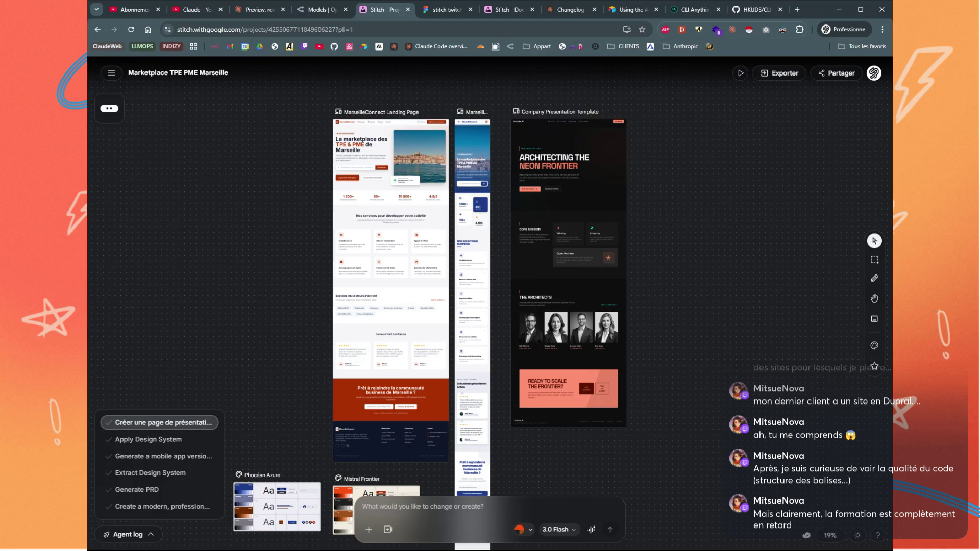
left_click(620, 186)
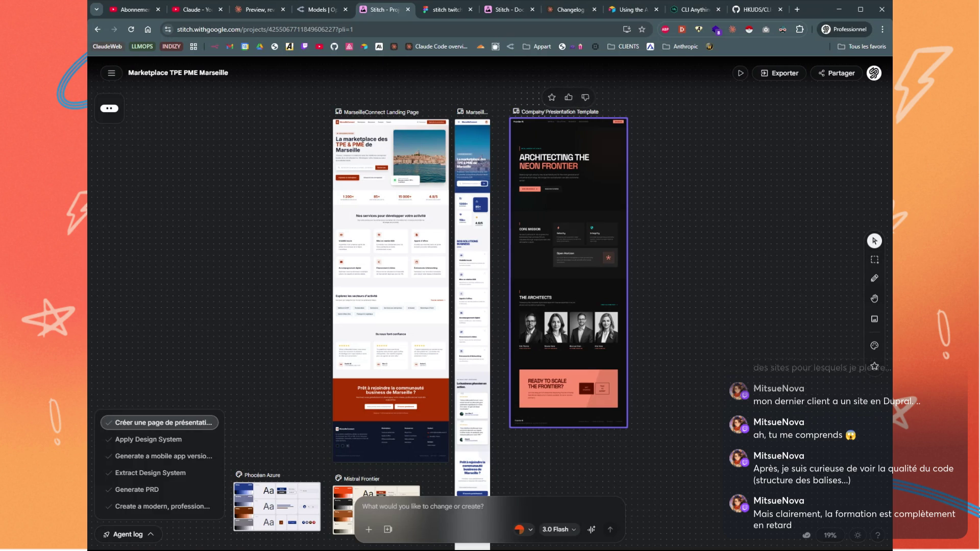
left_click(653, 302)
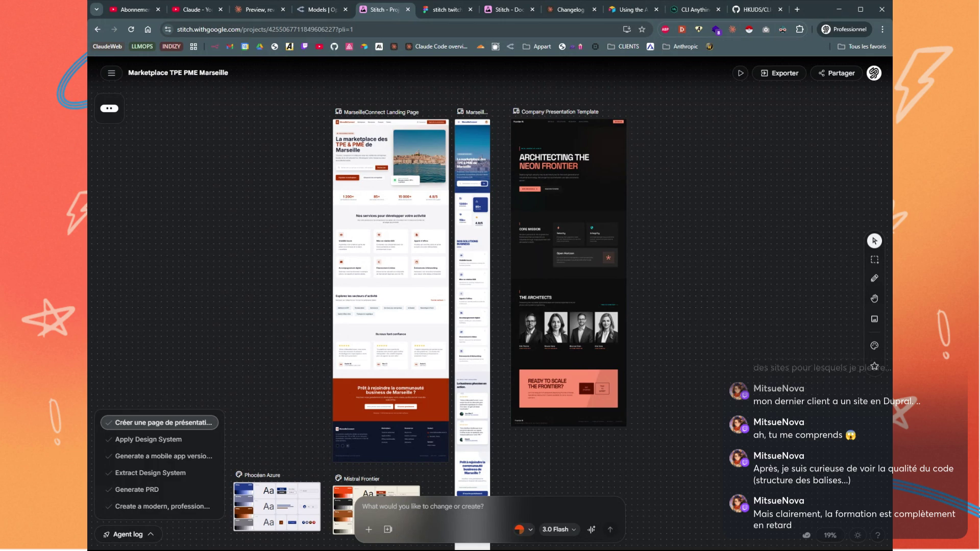
Select the dark Mistral Frontier design system card to review it
scroll(701, 346, "down", 5)
scroll(701, 346, "up", 5)
scroll(701, 346, "down", 5)
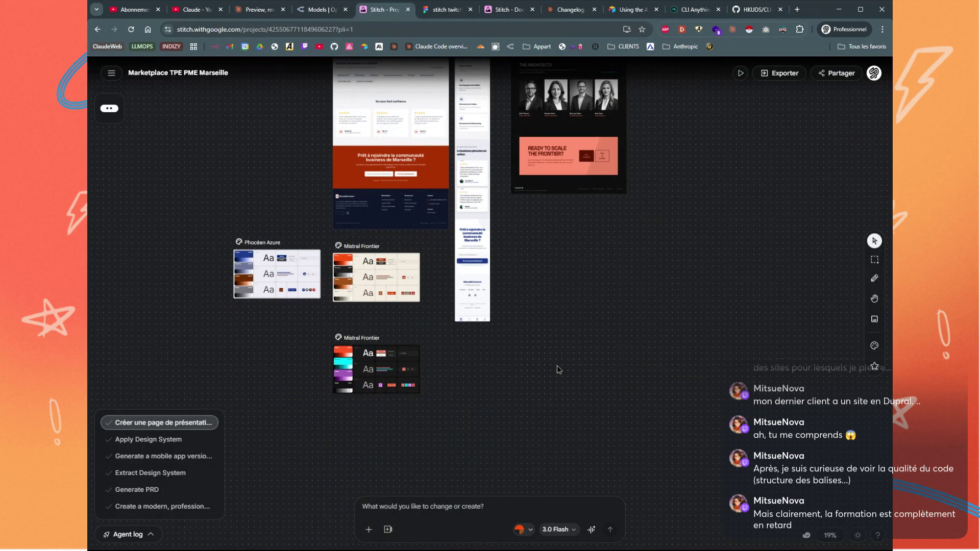
scroll(340, 375, "up", 3)
scroll(340, 375, "up", 2)
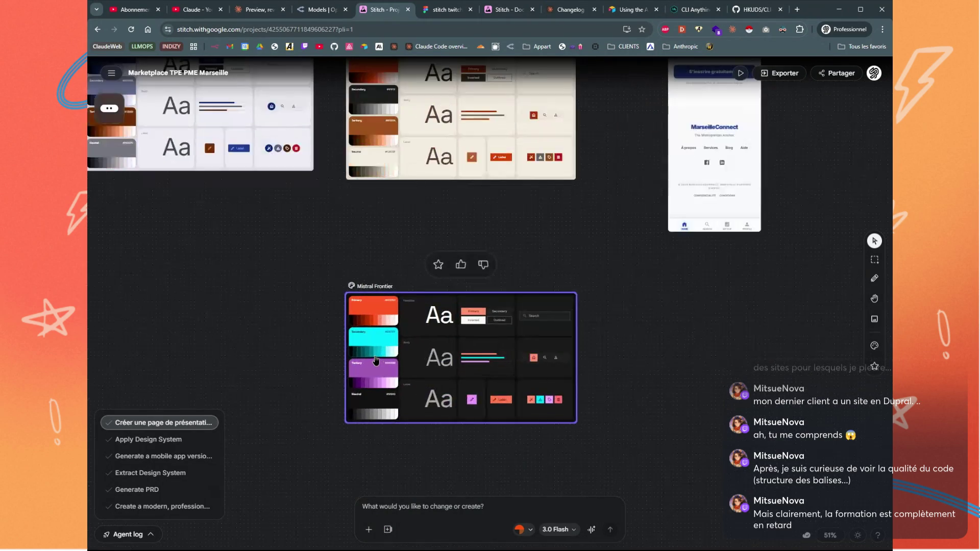
scroll(683, 326, "up", 3)
scroll(683, 328, "down", 5)
left_click(416, 273)
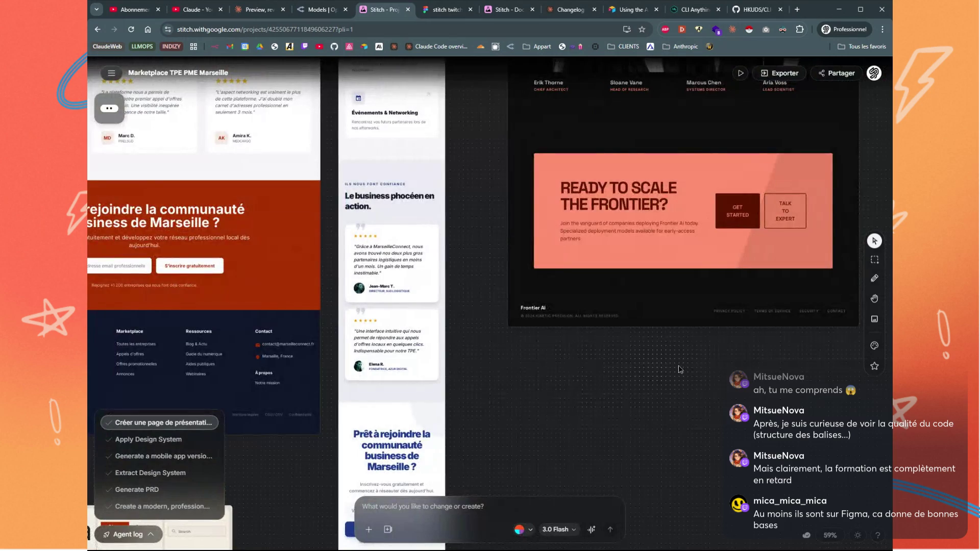
scroll(779, 302, "up", 10)
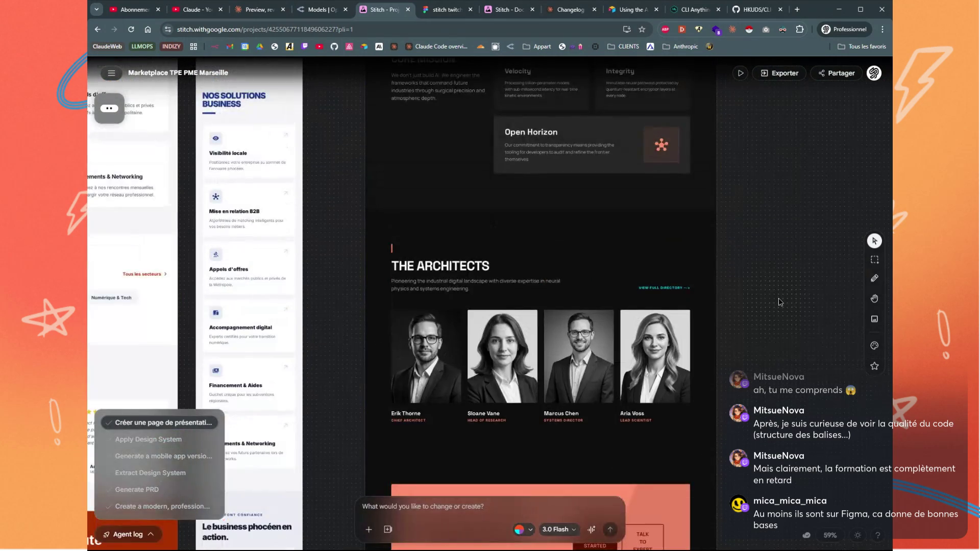
scroll(780, 302, "up", 10)
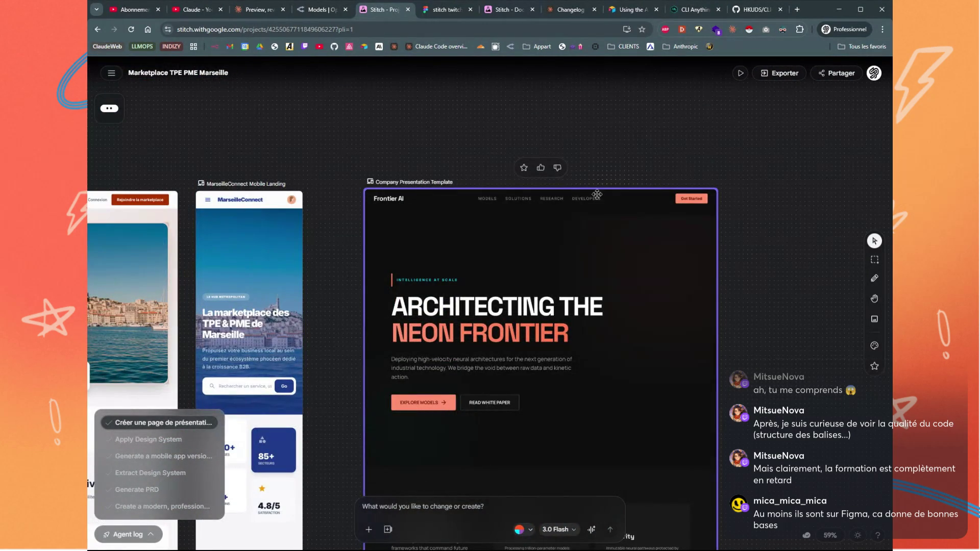
Select the presentation template, nudge it slightly left, and open the export options
left_click(407, 180)
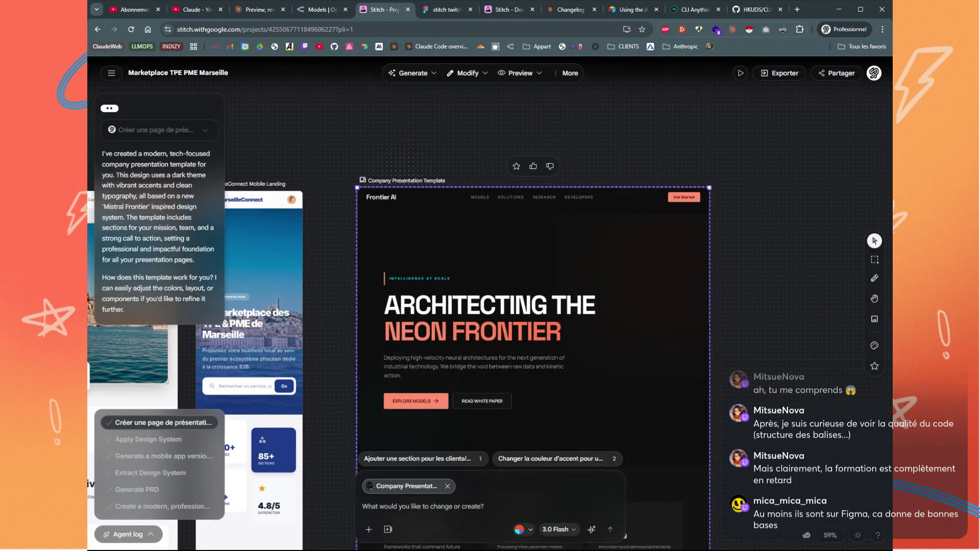
left_click_drag(407, 179, 400, 181)
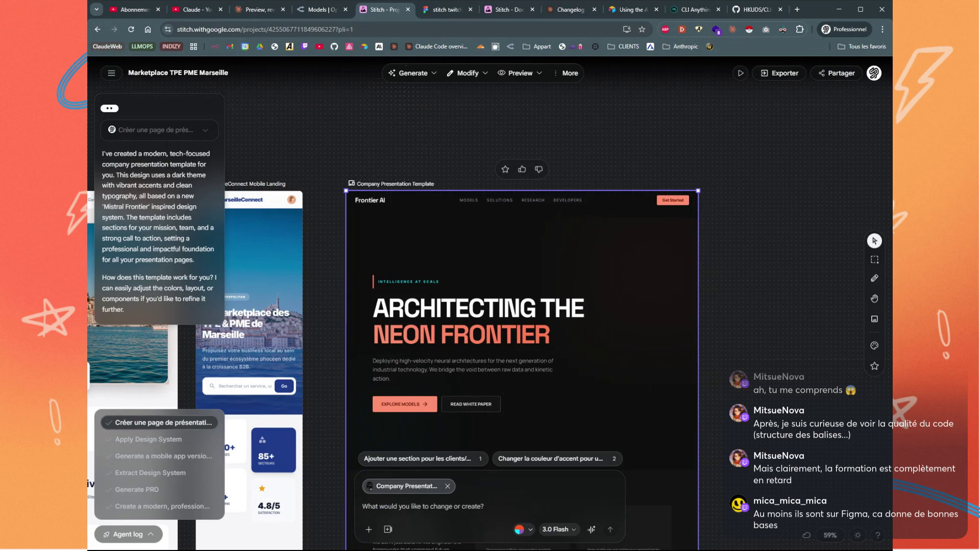
left_click(452, 12)
left_click(366, 12)
left_click(779, 74)
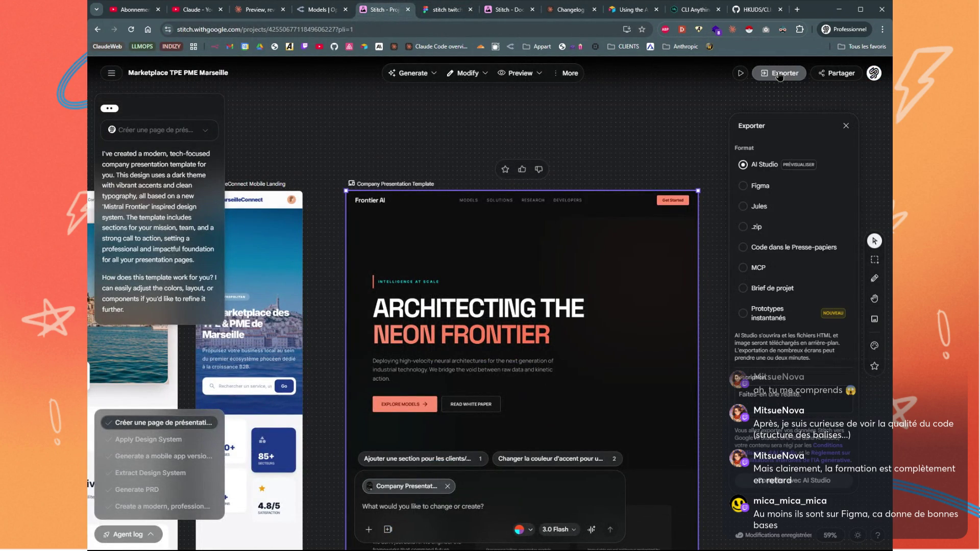
Choose the orange Mistral Frontier in the design-system list beside 3.0 Flash, then switch to Figma
left_click(649, 145)
scroll(643, 141, "down", 5)
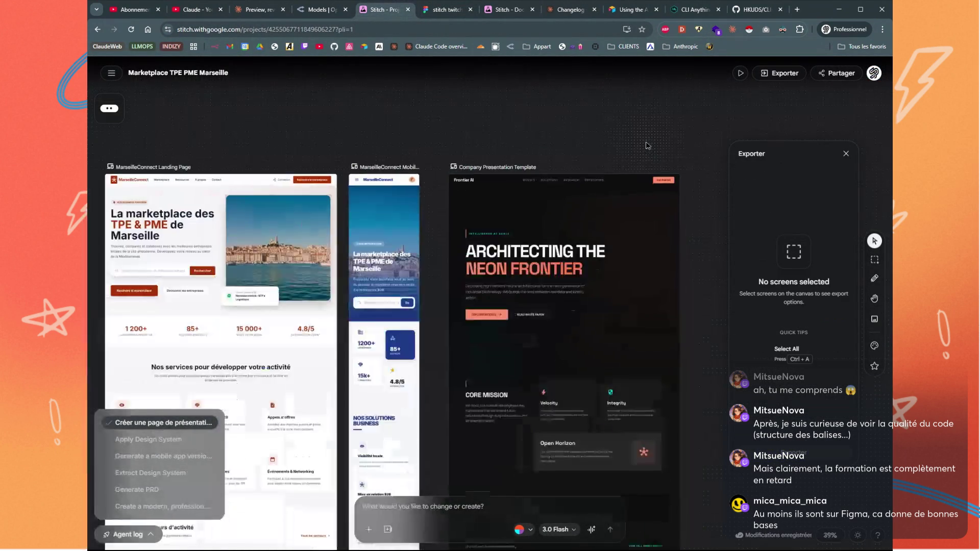
left_click_drag(634, 134, 598, 127)
scroll(598, 127, "down", 5)
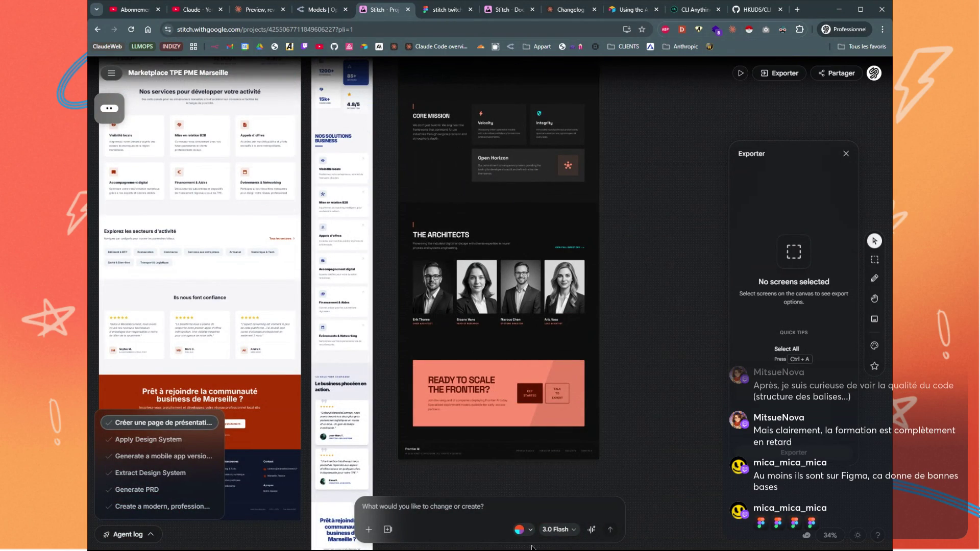
left_click(523, 529)
left_click(505, 486)
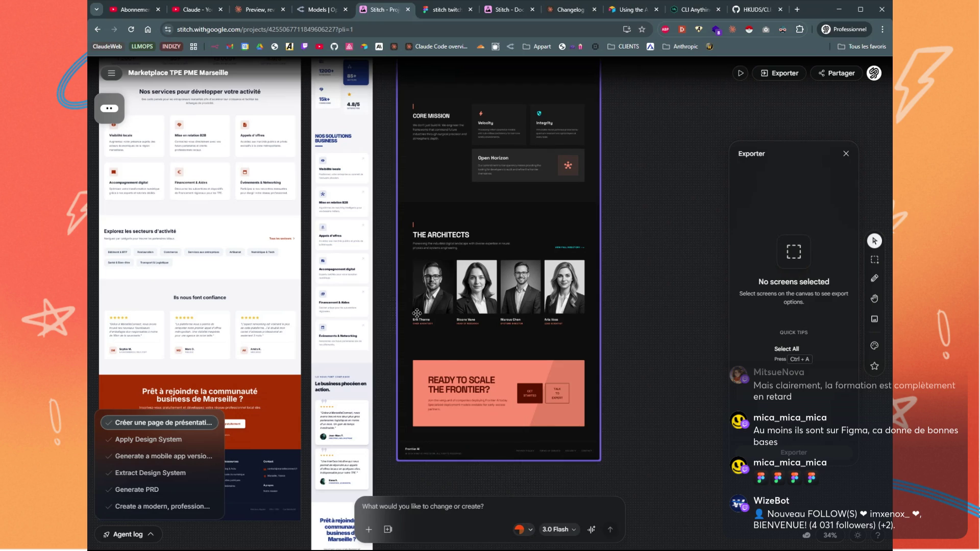
scroll(445, 279, "up", 5)
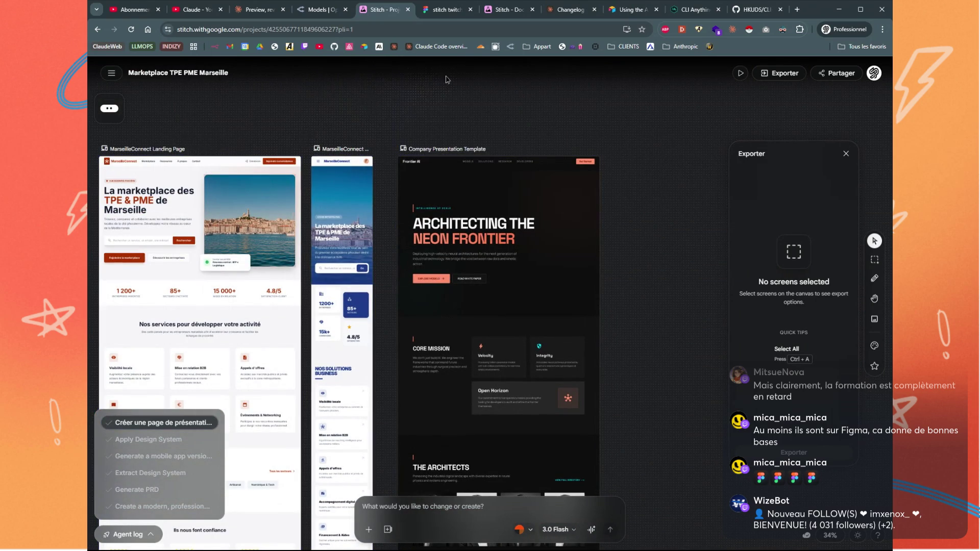
left_click(443, 15)
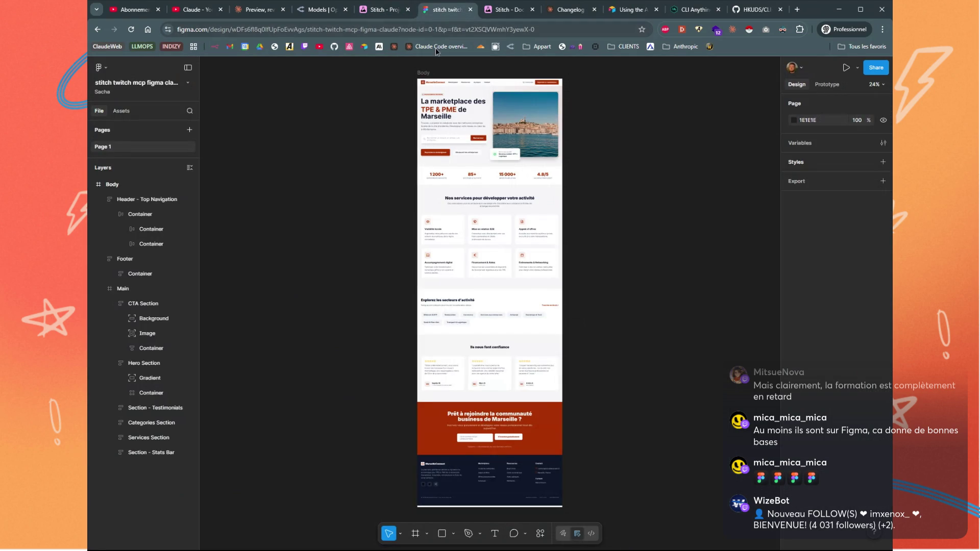
Return to the Stitch project and pan so the presentation template sits on the left
left_click(380, 11)
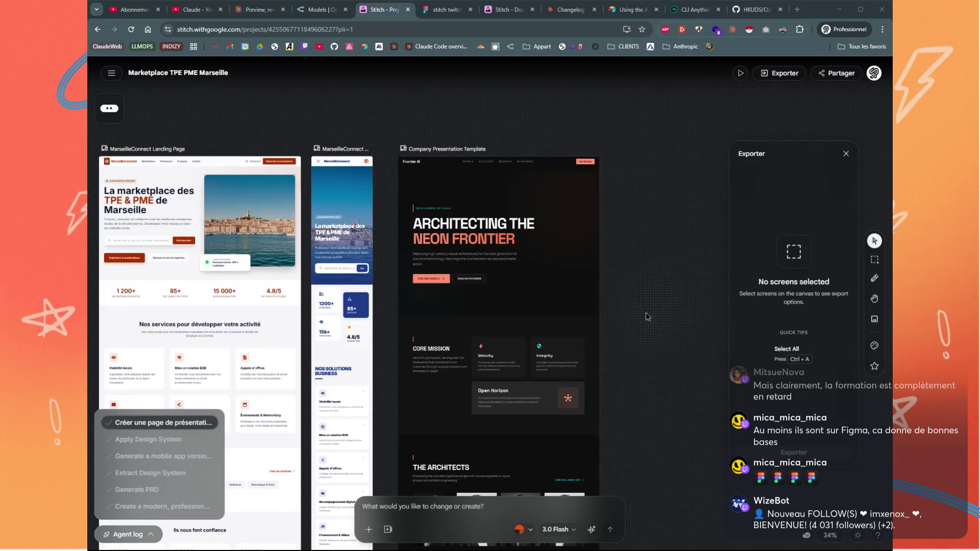
mouse_move(692, 276)
left_mouse_down()
mouse_move(546, 225)
mouse_move(521, 232)
left_mouse_up()
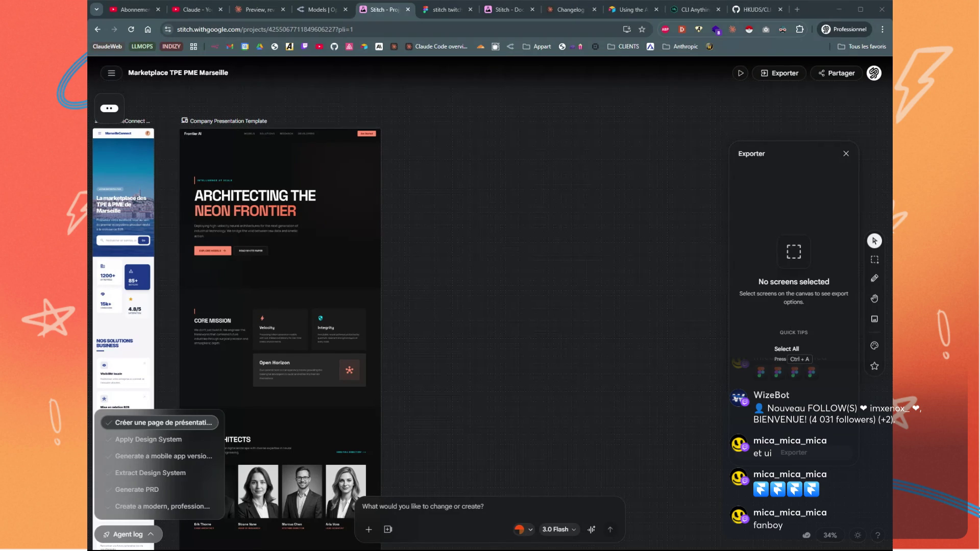
Open the Design Systems dropdown listing Phocéan Azure, two Mistral Frontier entries and Let Stitch decide
left_click(523, 529)
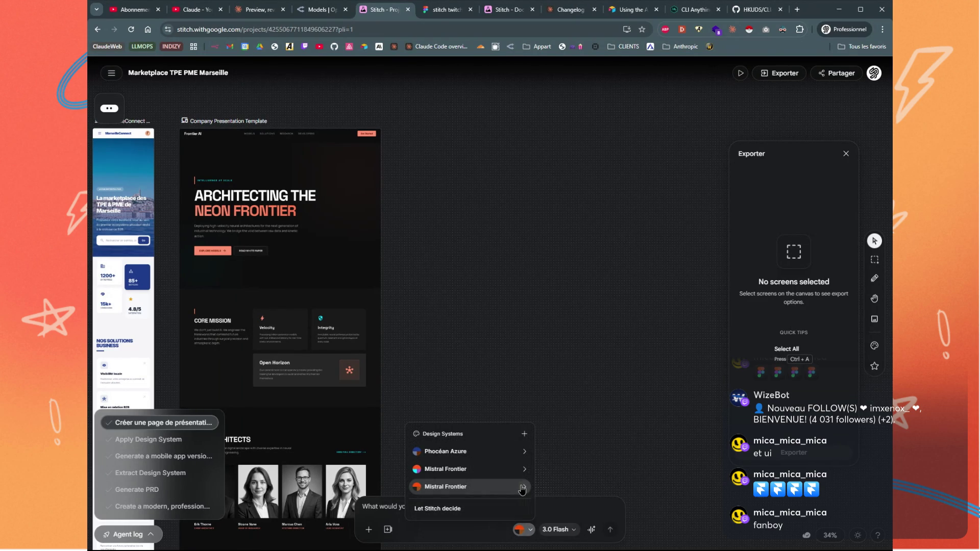
Open the first Mistral Frontier design system's theme settings, then go back to the list
left_click(516, 350)
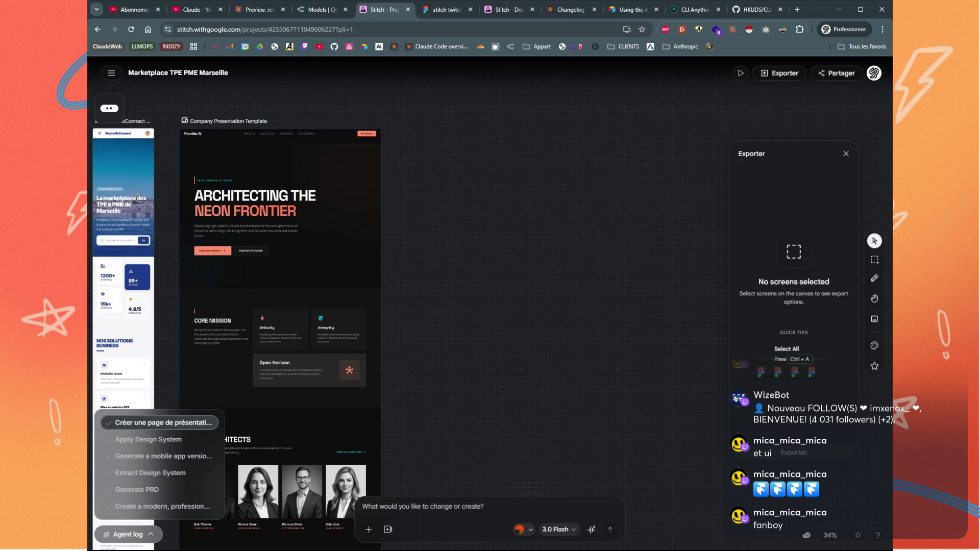
left_click(523, 529)
left_click(524, 486)
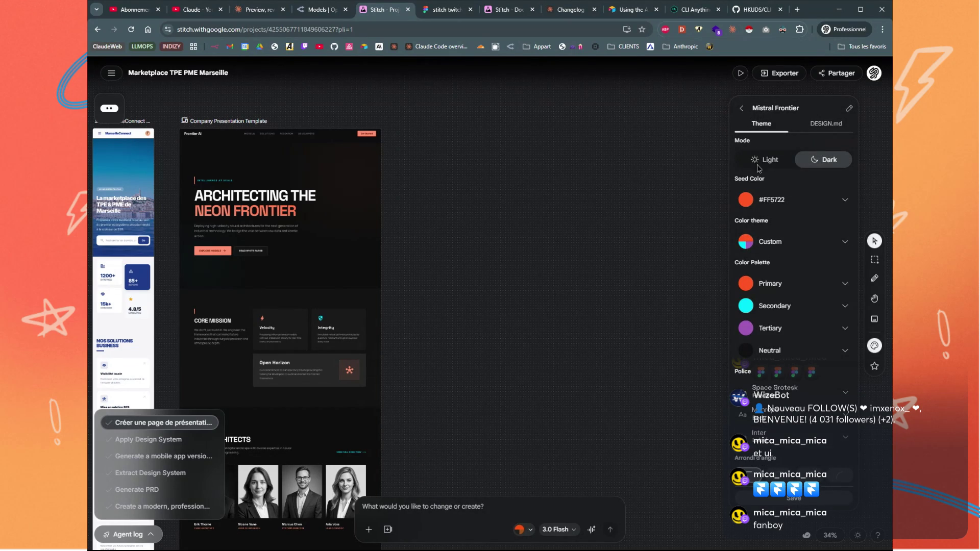
left_click(741, 113)
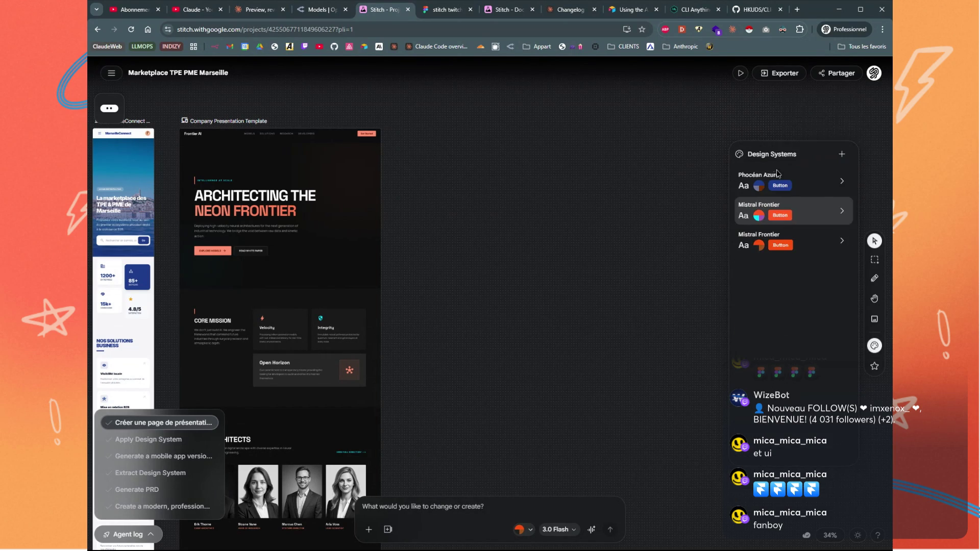
Try renaming the second Mistral Frontier design system to 'nul'
left_click(829, 217)
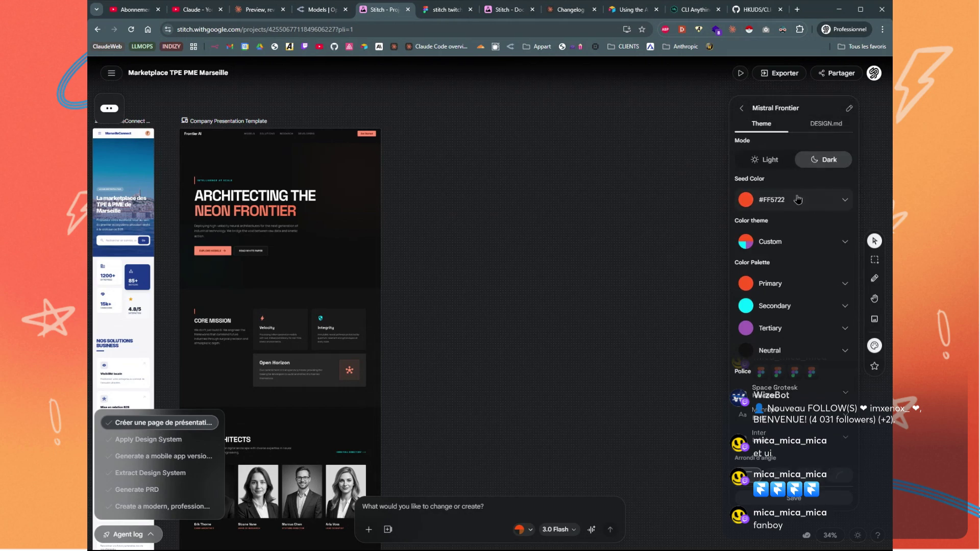
left_click(848, 108)
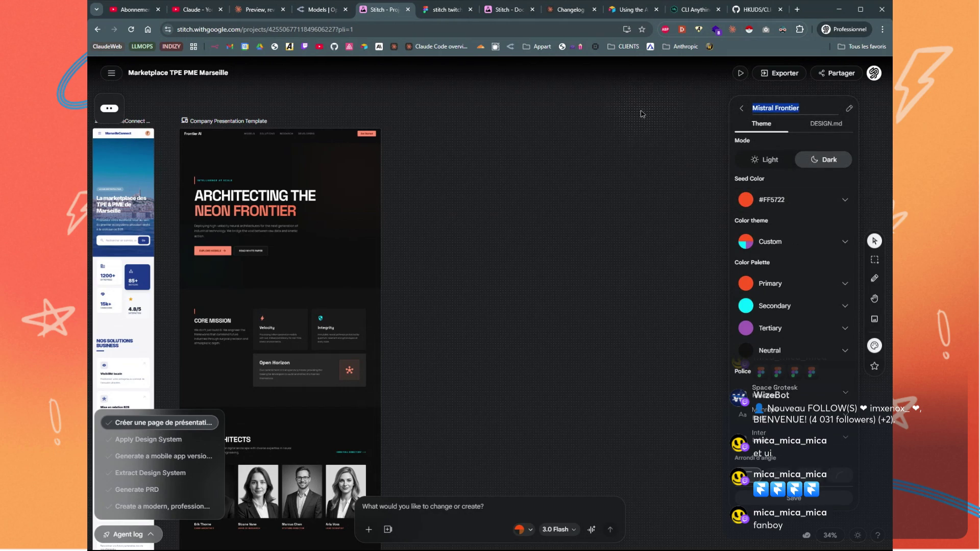
type("nul")
left_click(741, 108)
left_click(840, 211)
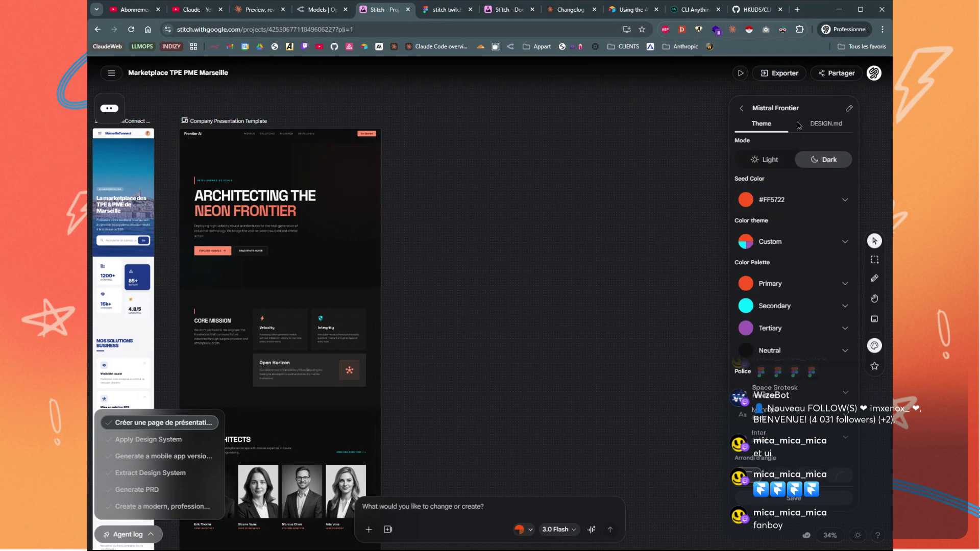
key("ctrl+a")
type("nul")
left_click(741, 109)
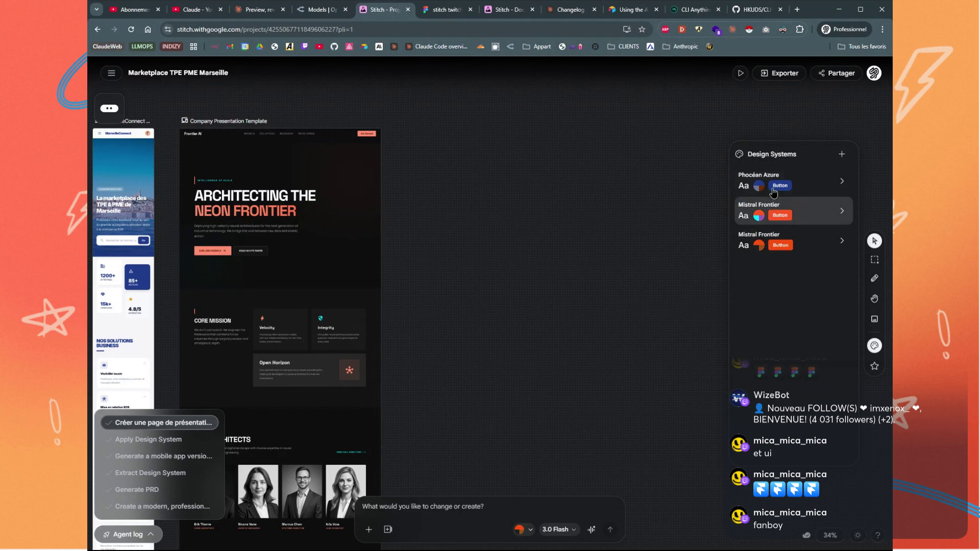
Try renaming a Mistral Frontier entry to 'NUL', view its DESIGN.md, then reload the page
left_click(851, 213)
left_click(848, 112)
key("ctrl+a")
type("NUL")
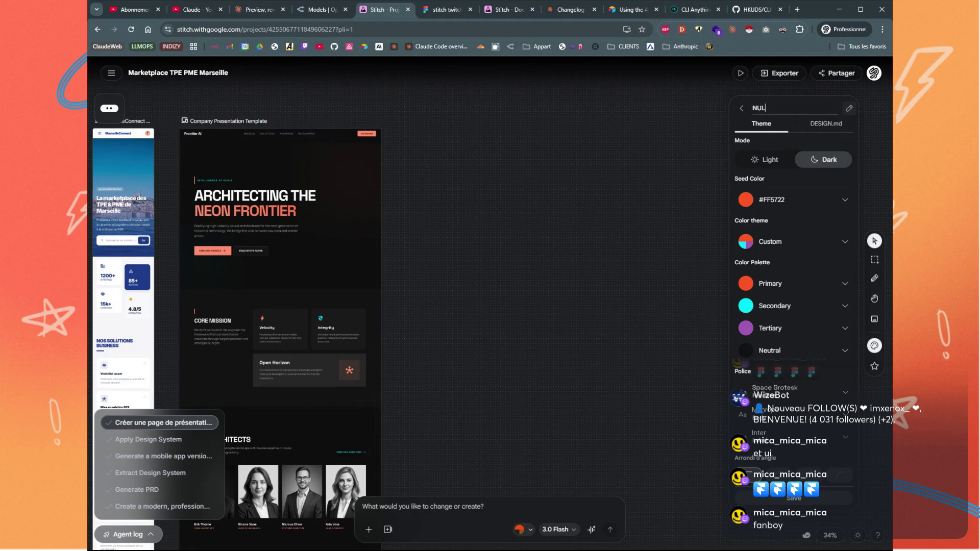
left_click(825, 123)
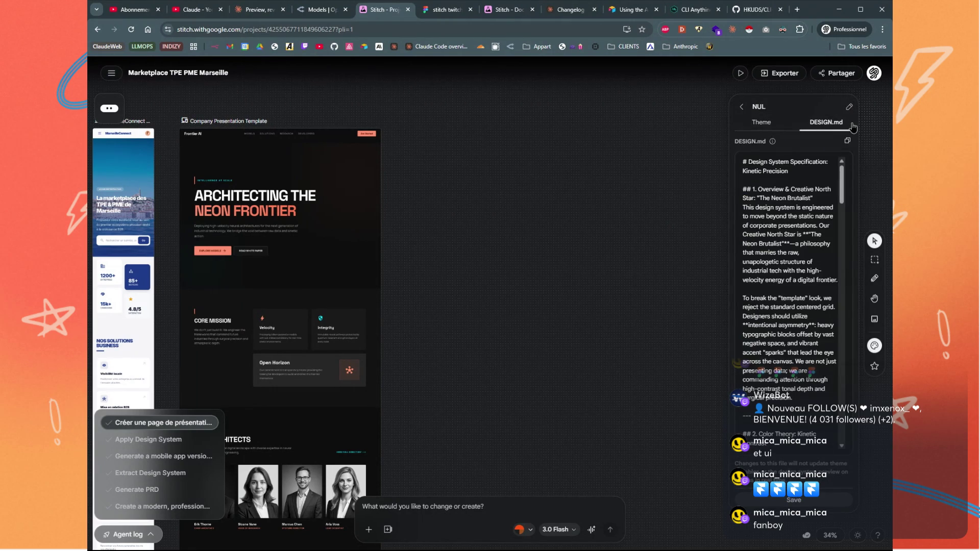
left_click(770, 123)
left_click(741, 107)
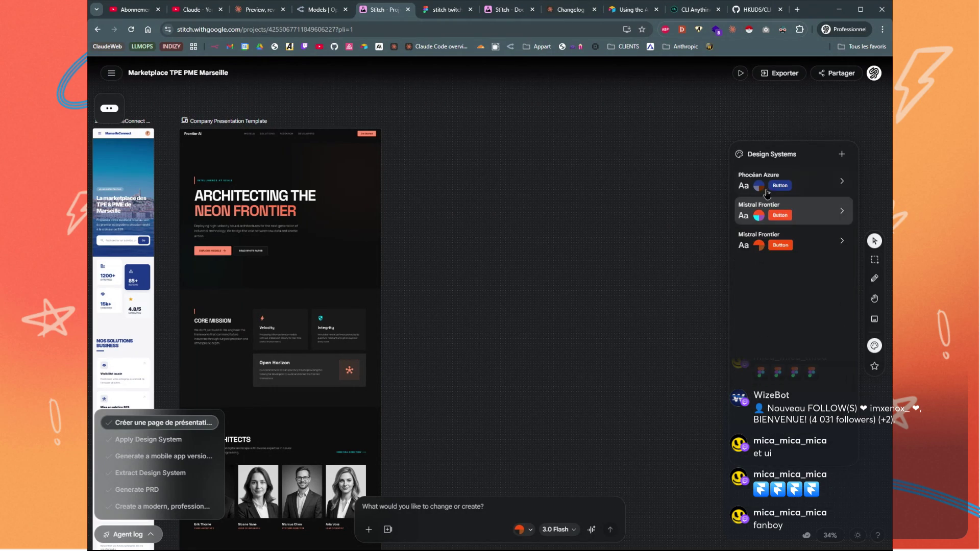
key("F5")
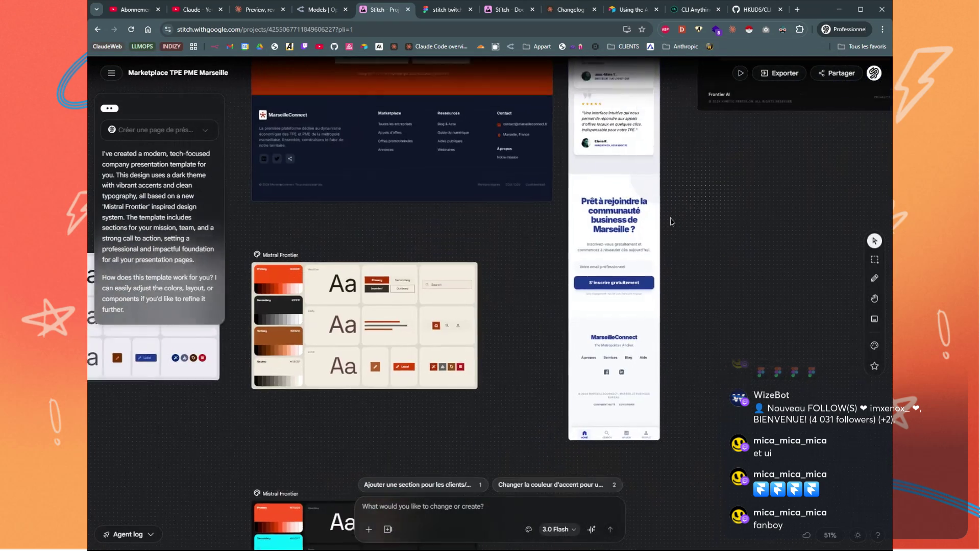
Pan the canvas, open the Design Systems list, and scroll to the Mistral Frontier board
left_click_drag(671, 221, 540, 308)
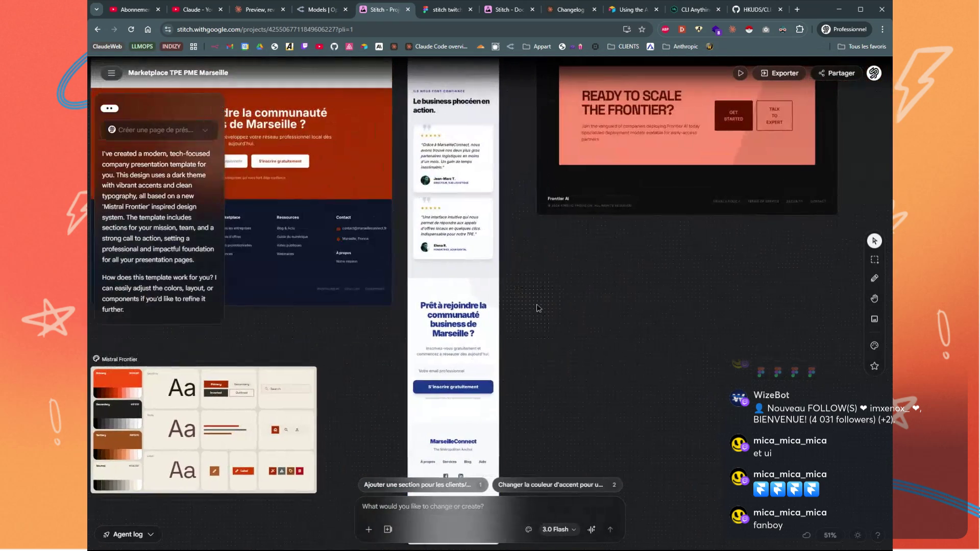
left_click(874, 346)
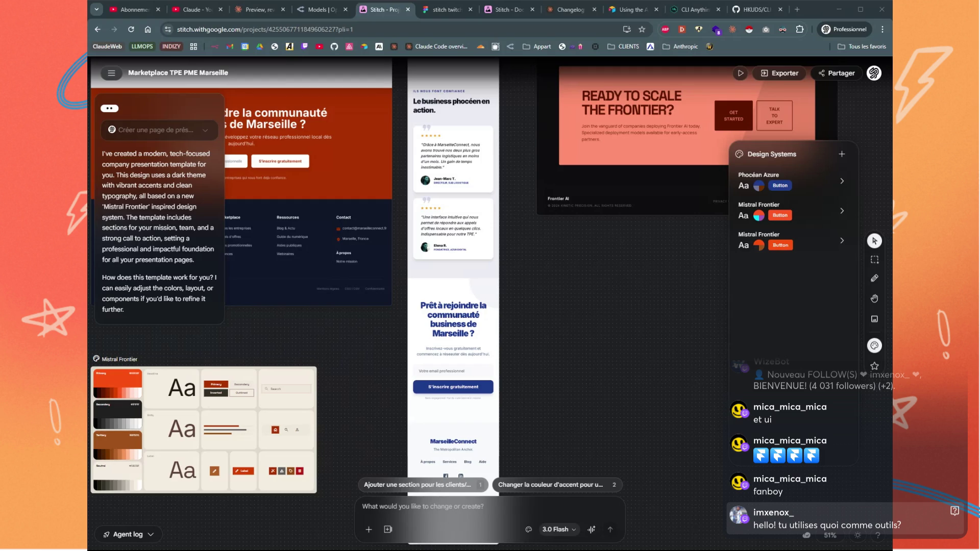
scroll(556, 423, "down", 3)
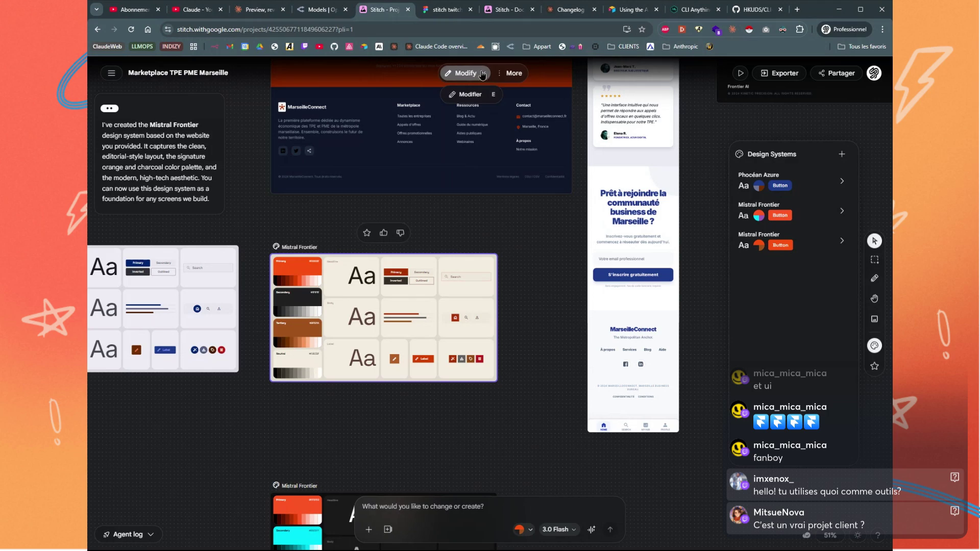
Pick MCP as the Mistral Frontier export format and copy its setup prompt, then reopen export options
left_click(511, 74)
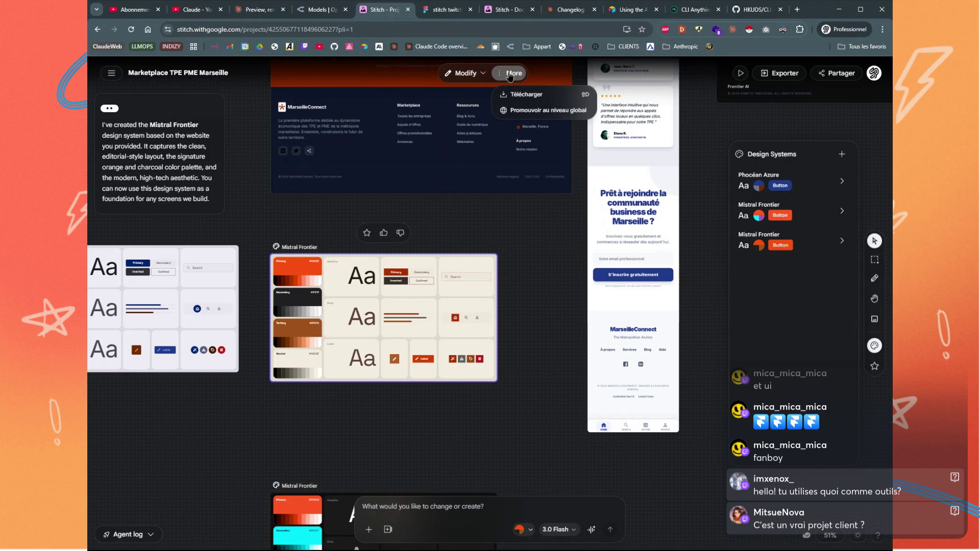
left_click(786, 75)
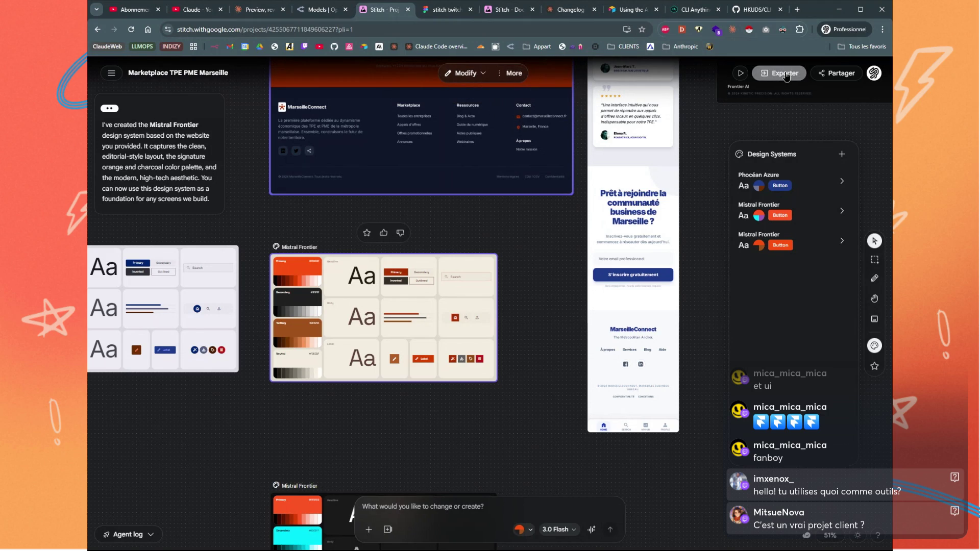
left_click(786, 75)
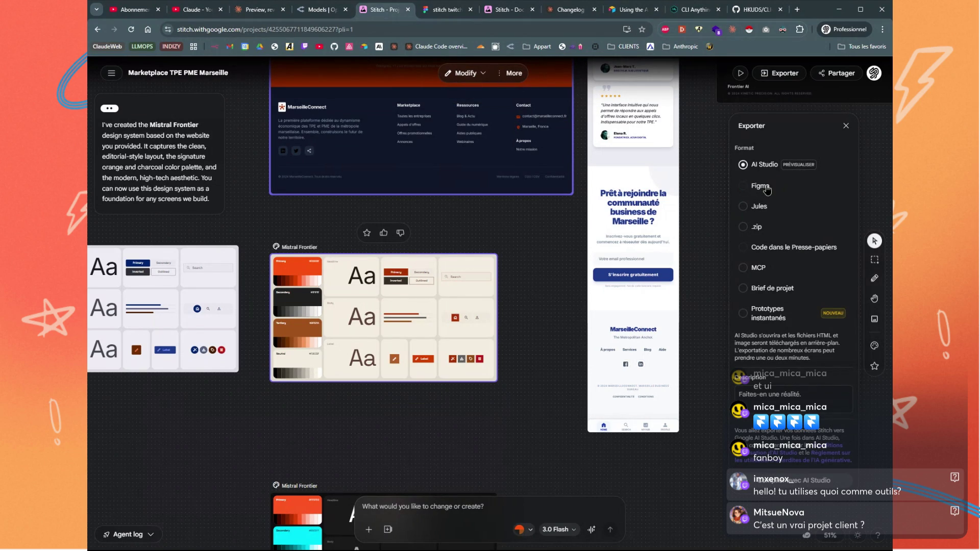
left_click(746, 268)
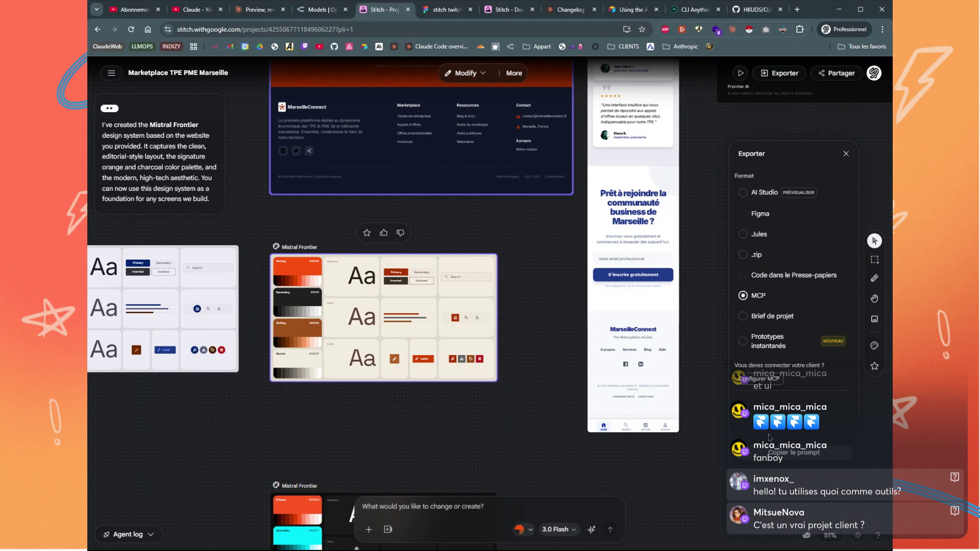
left_click(770, 450)
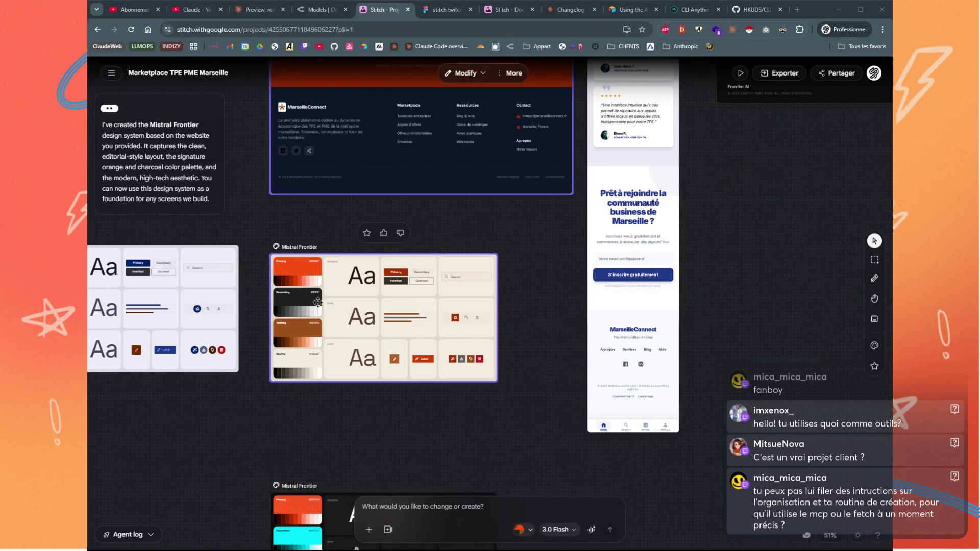
left_click(775, 74)
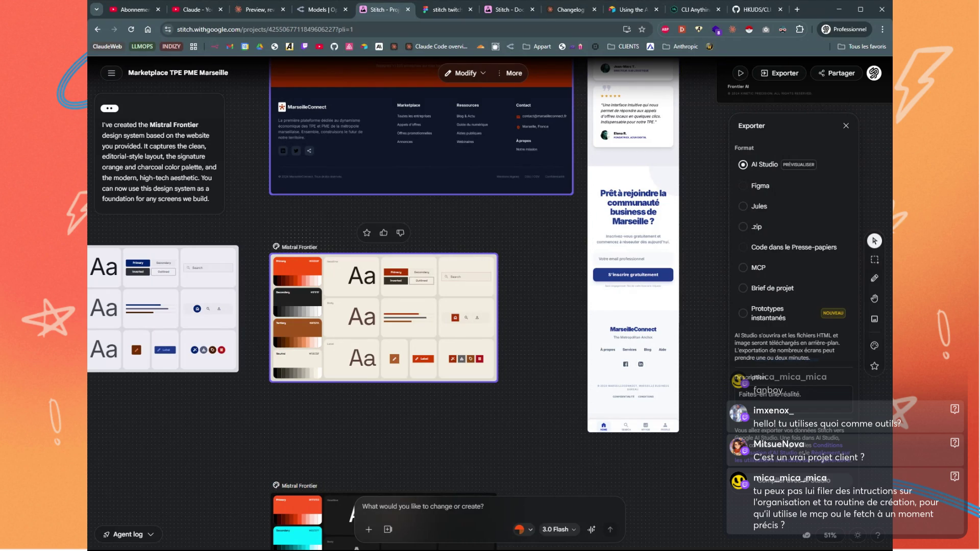
Copy the Mistral Frontier theme's DESIGN.md text, then dismiss the side panels
left_click(874, 347)
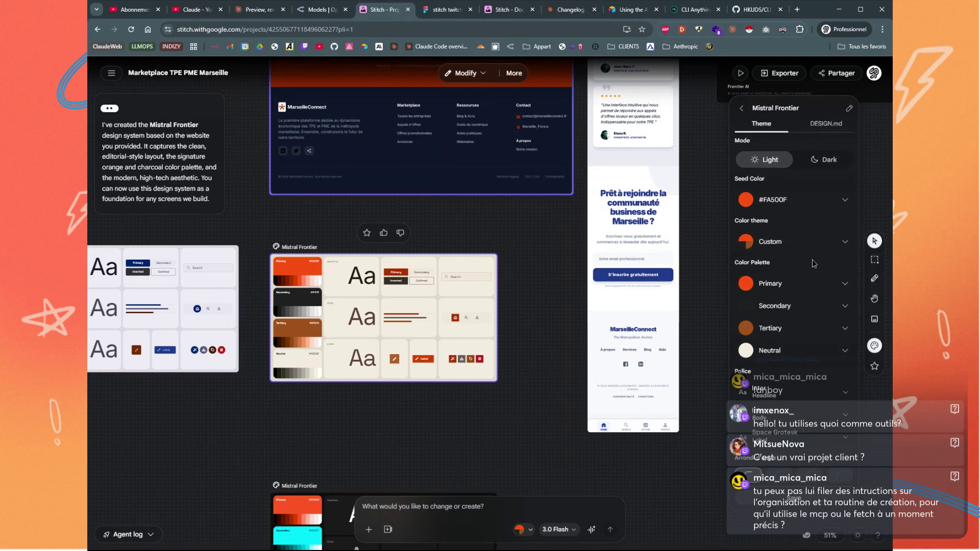
left_click(820, 131)
left_click(847, 141)
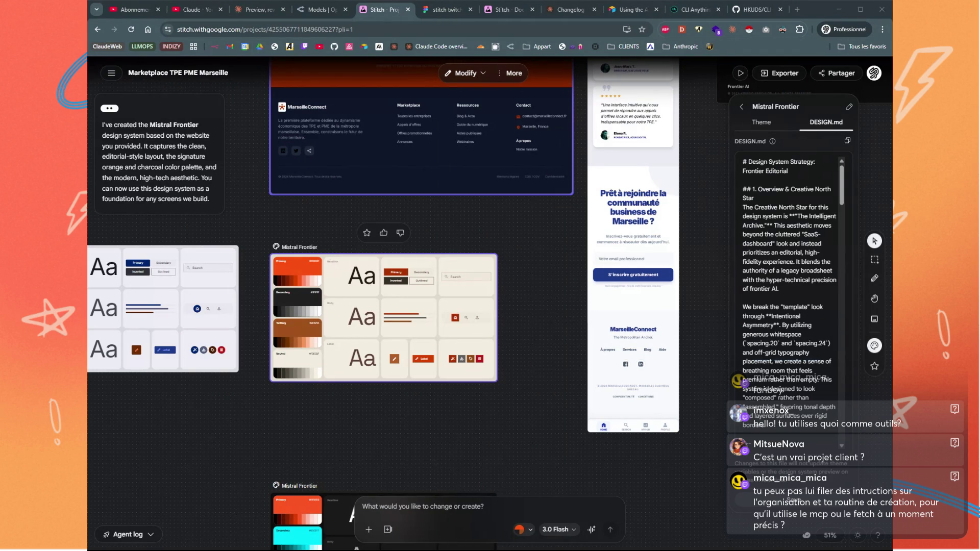
left_click(530, 413)
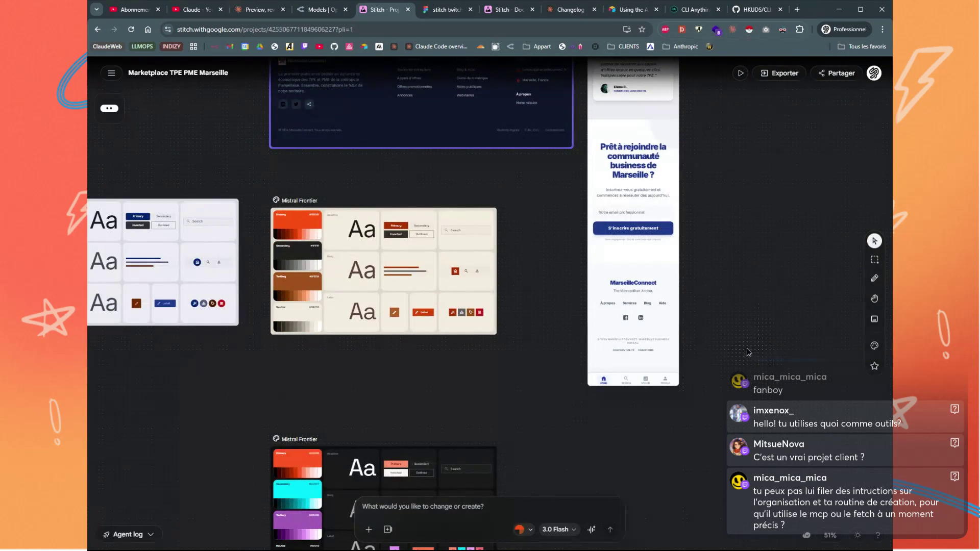
Scroll the canvas toward the lower Mistral Frontier board beside the MarseilleConnect mobile landing page
scroll(683, 346, "right", 3)
scroll(684, 346, "down", 2)
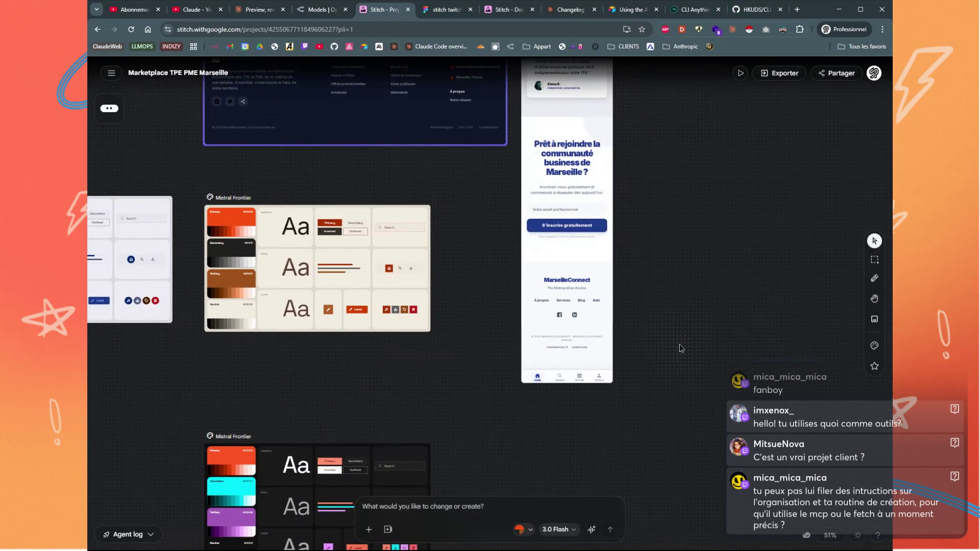